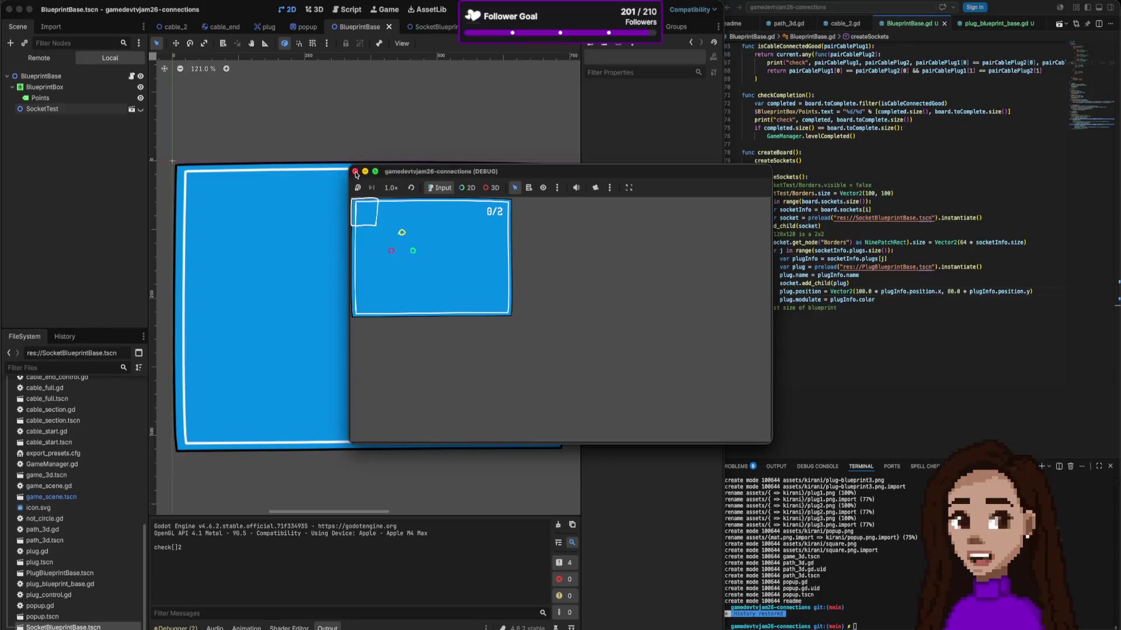
Step: Stop the game and compare the SocketBlueprintBase and BlueprintBase scenes
click(355, 174)
click(453, 28)
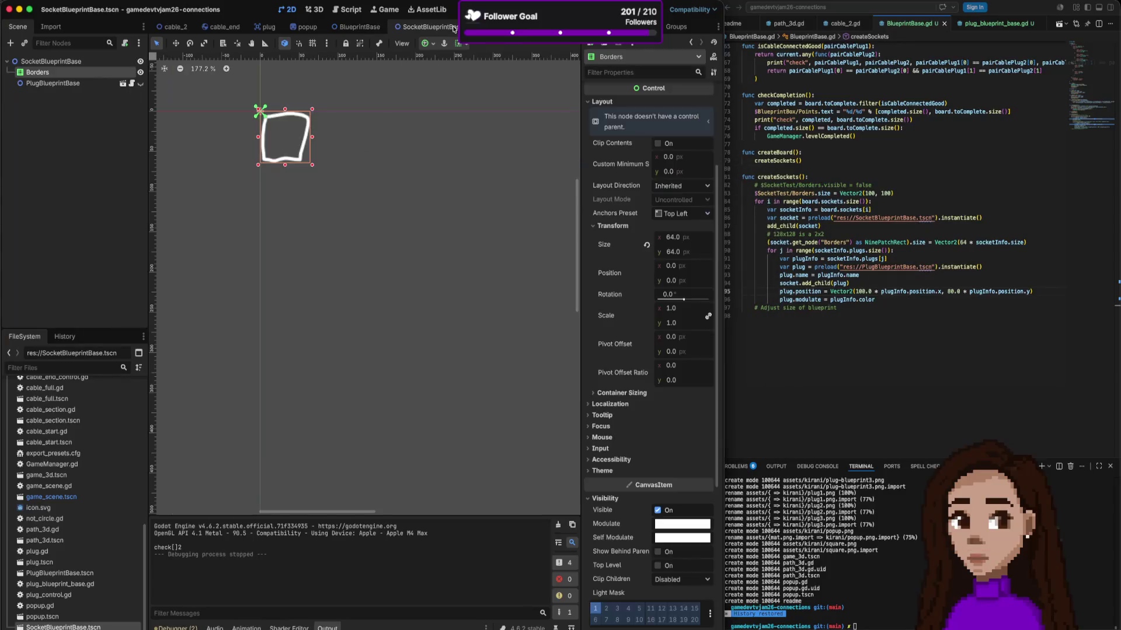
click(359, 28)
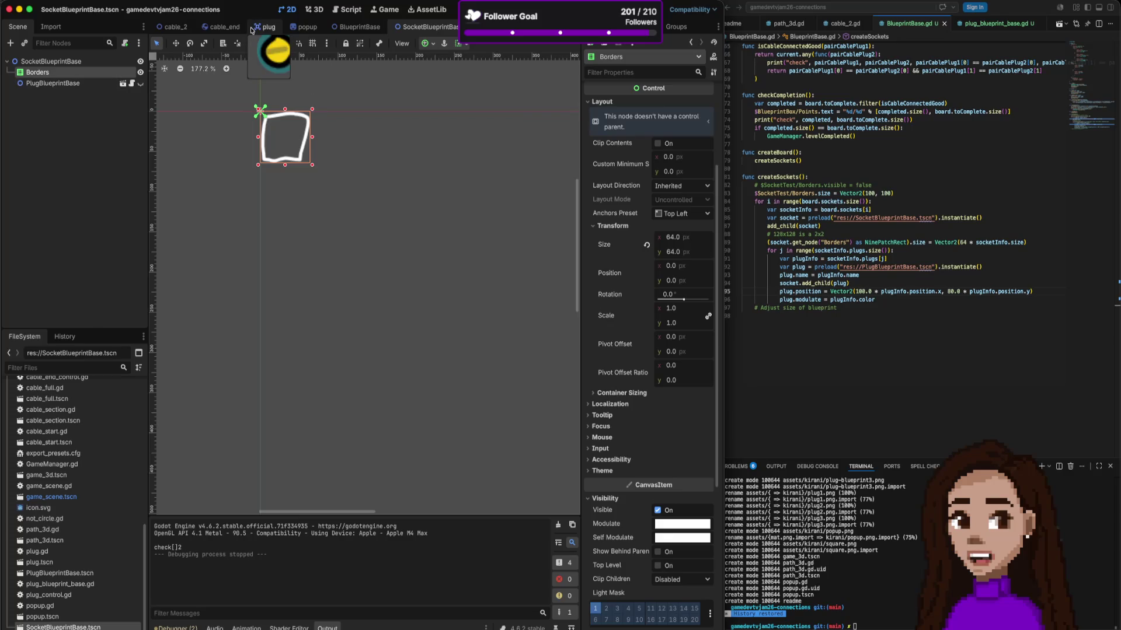
click(354, 28)
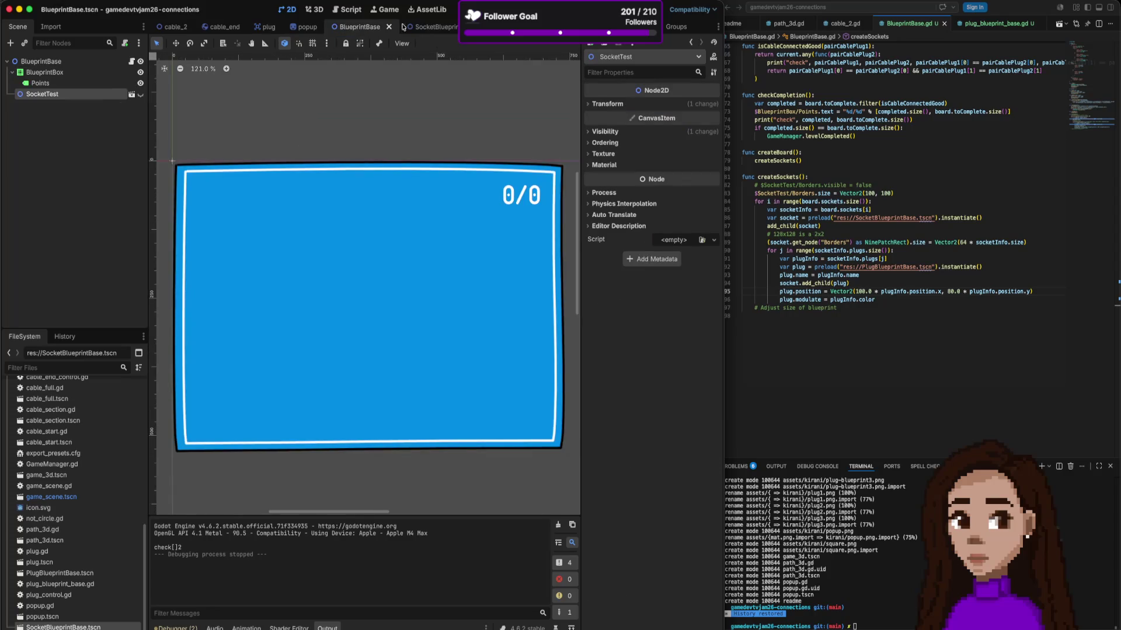
Step: Check the socket scene's border square, then run the BlueprintBase board game again
click(435, 27)
click(360, 28)
click(432, 27)
click(357, 27)
key(super+r)
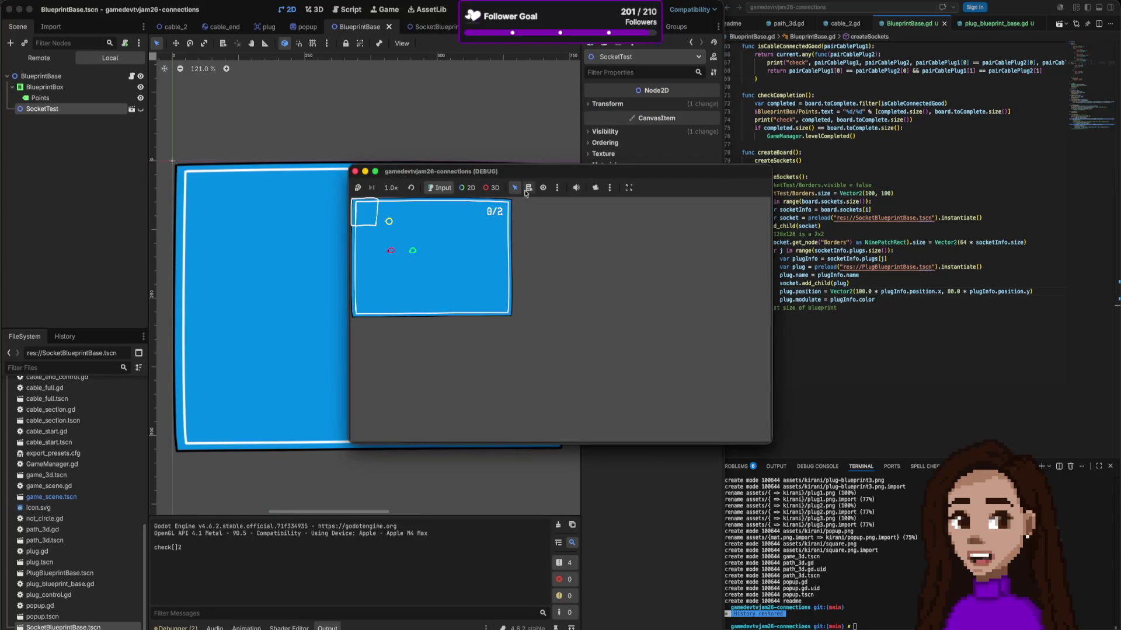
Step: Switch the running game to 2D inspection mode and pick the yellow plug circle
click(467, 187)
click(389, 223)
click(528, 187)
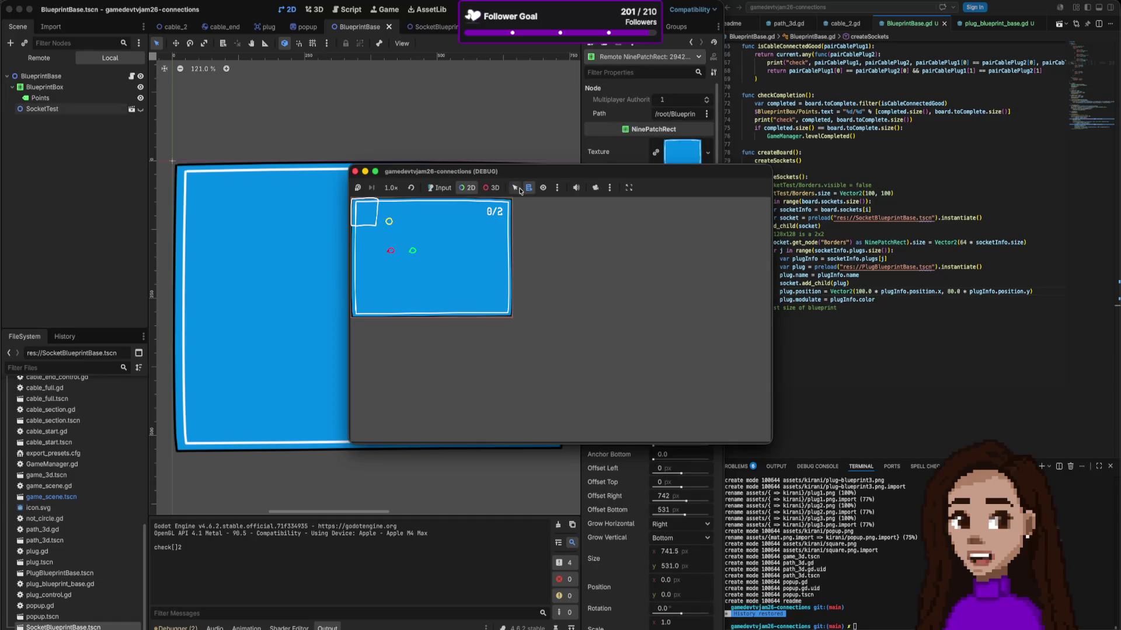
click(514, 187)
click(388, 221)
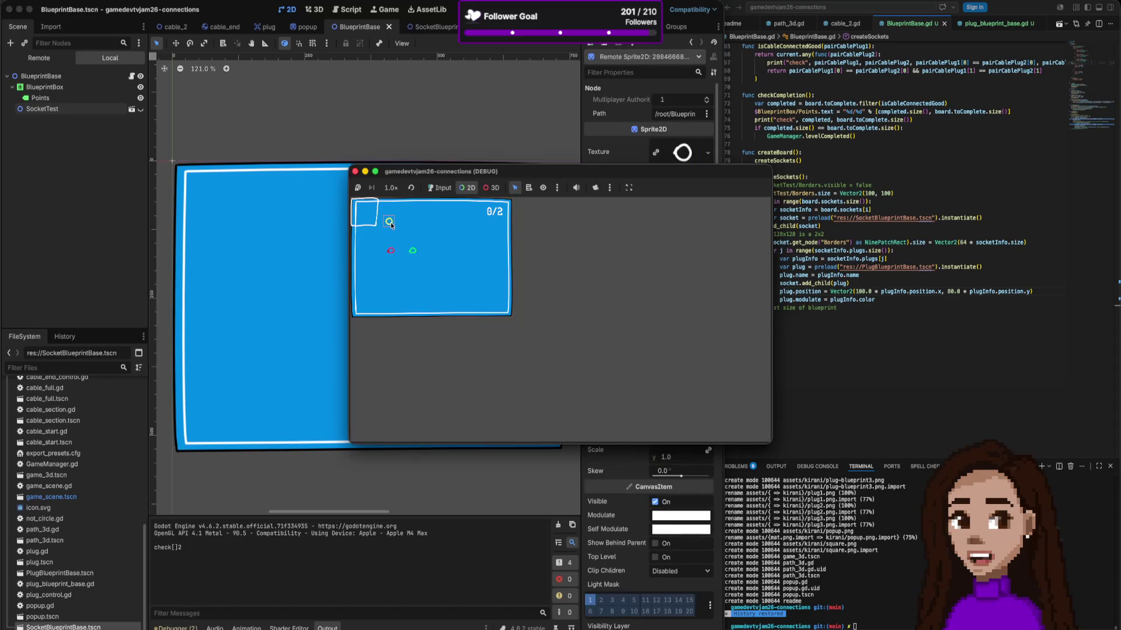
Step: Show the Remote scene tree, move the game window left, and pick the red and yellow plugs
click(59, 61)
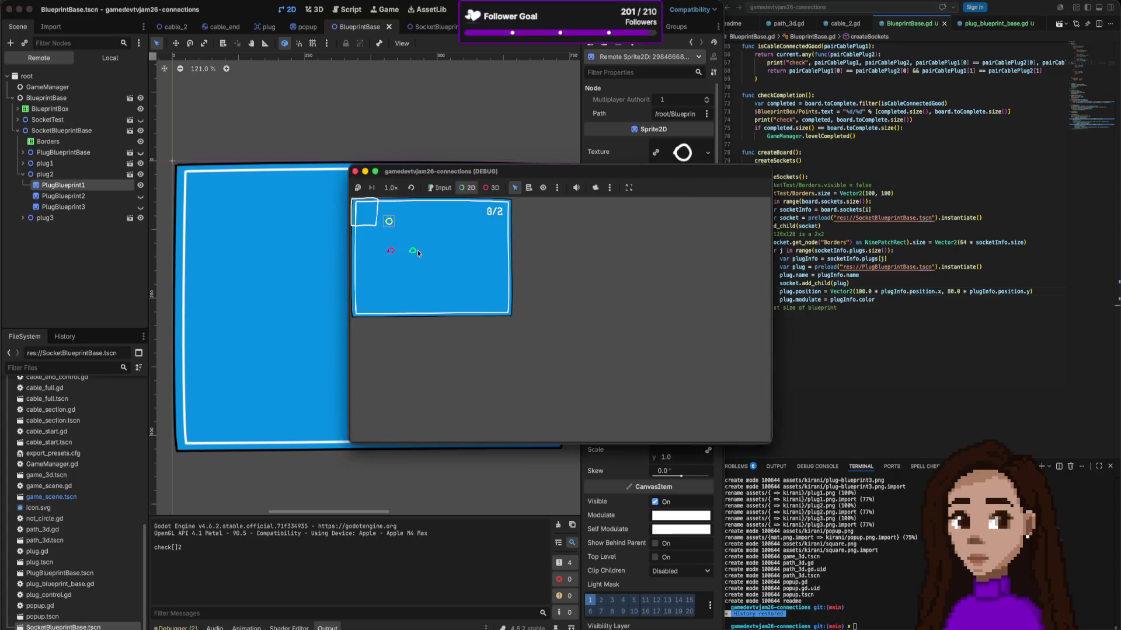
click(417, 253)
drag(431, 171, 222, 162)
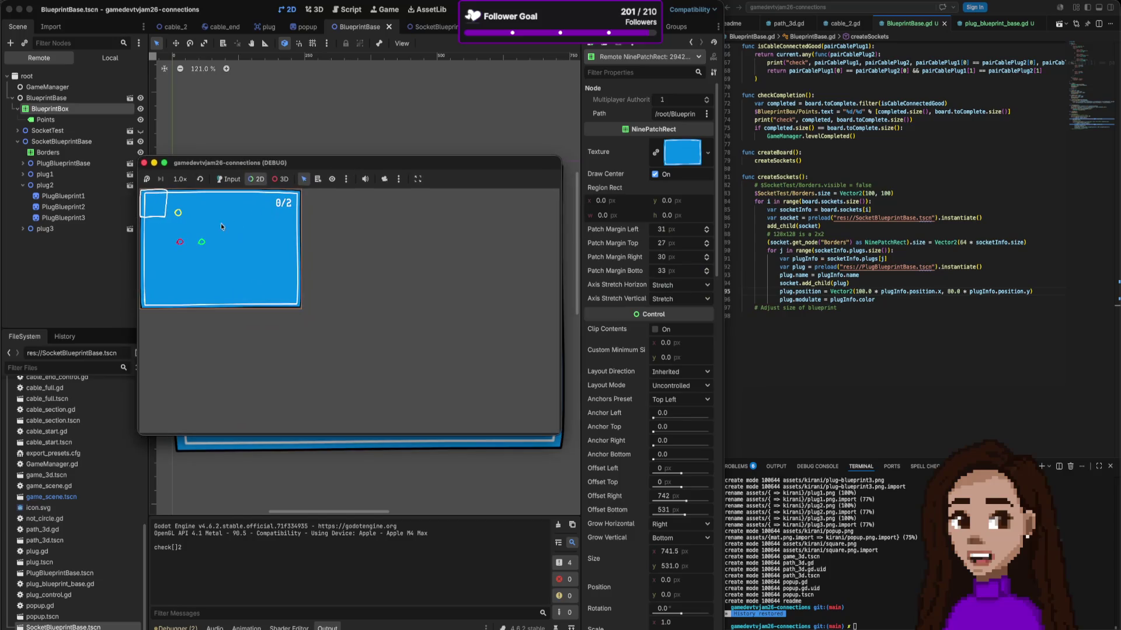
click(180, 241)
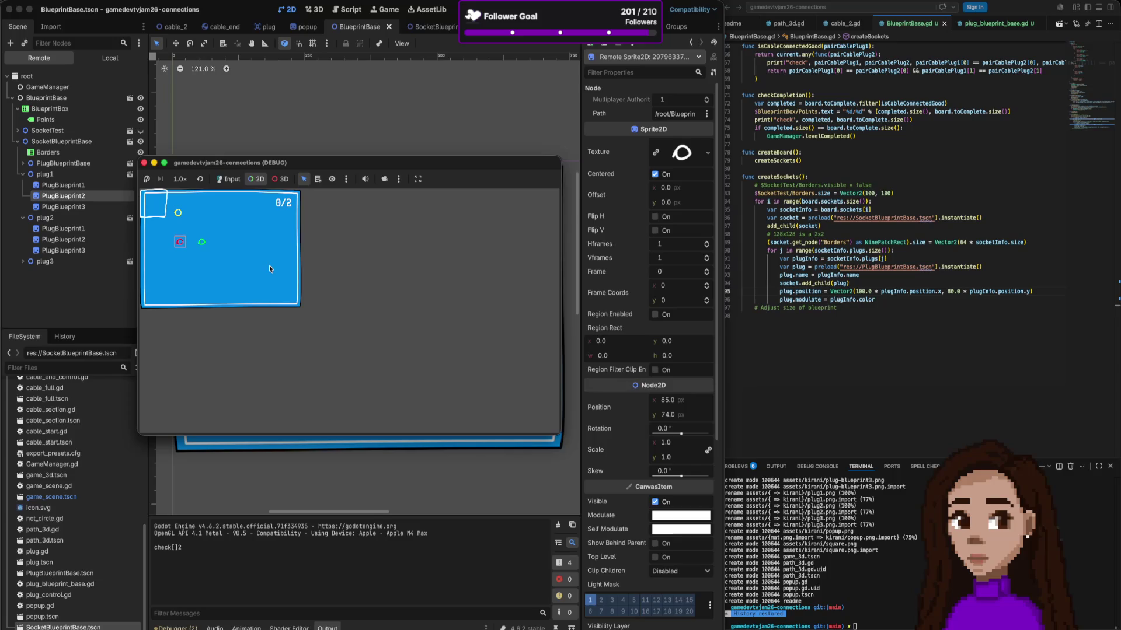
click(178, 214)
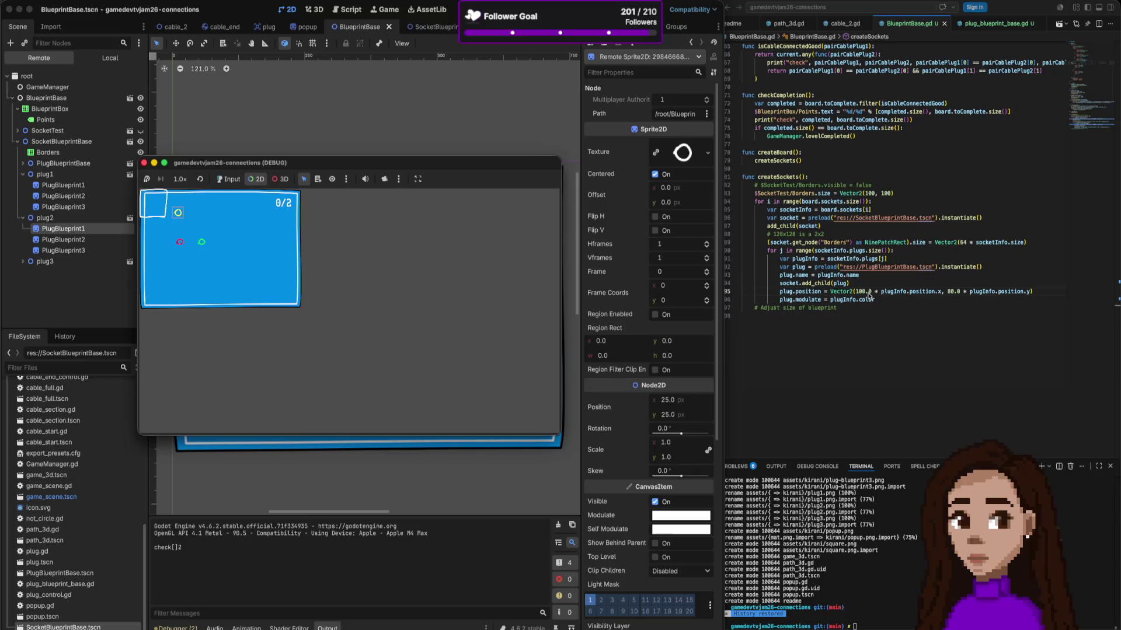
Step: Read the socket/plug data and createSockets in BlueprintBase.gd, then inspect remote plug2 at 150, 80
scroll(905, 294, up, 15)
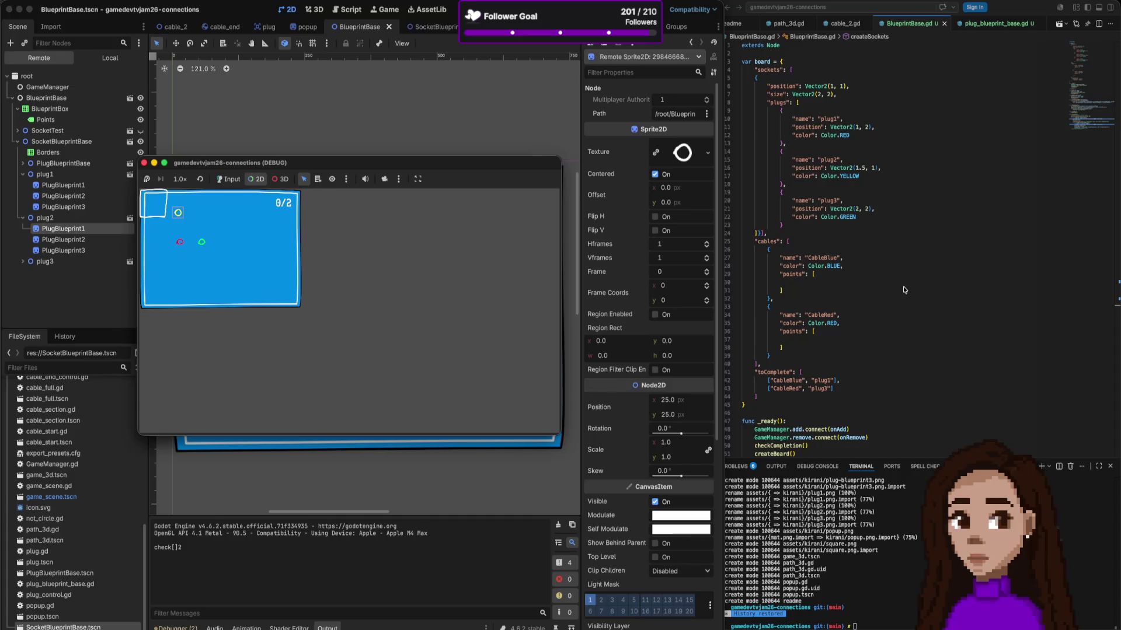
scroll(906, 296, down, 10)
scroll(905, 297, down, 5)
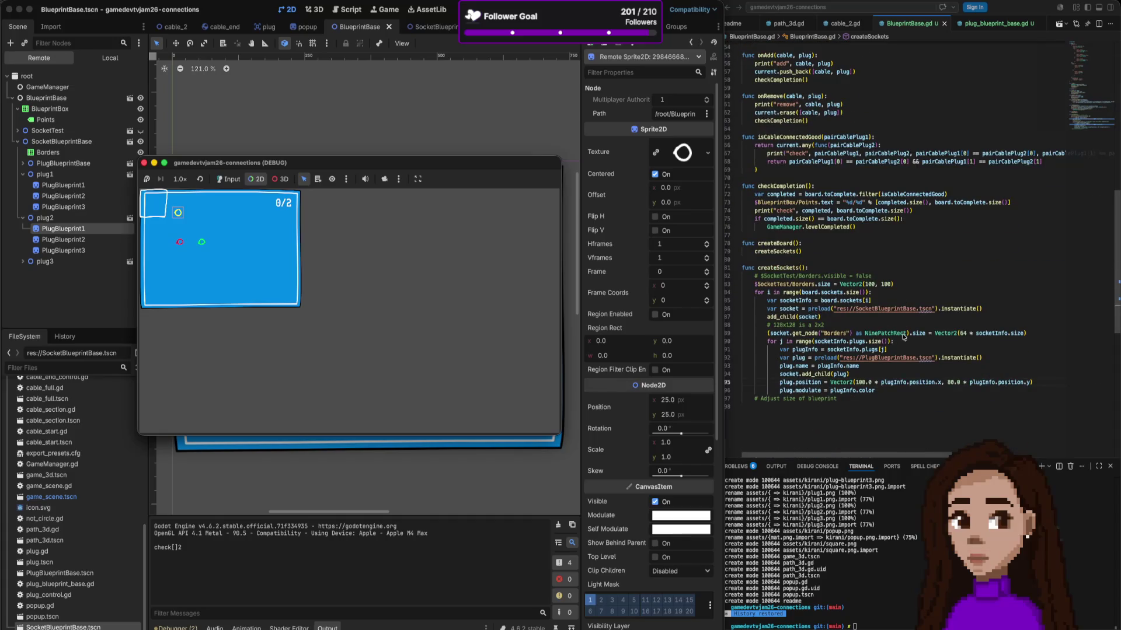
scroll(901, 382, up, 10)
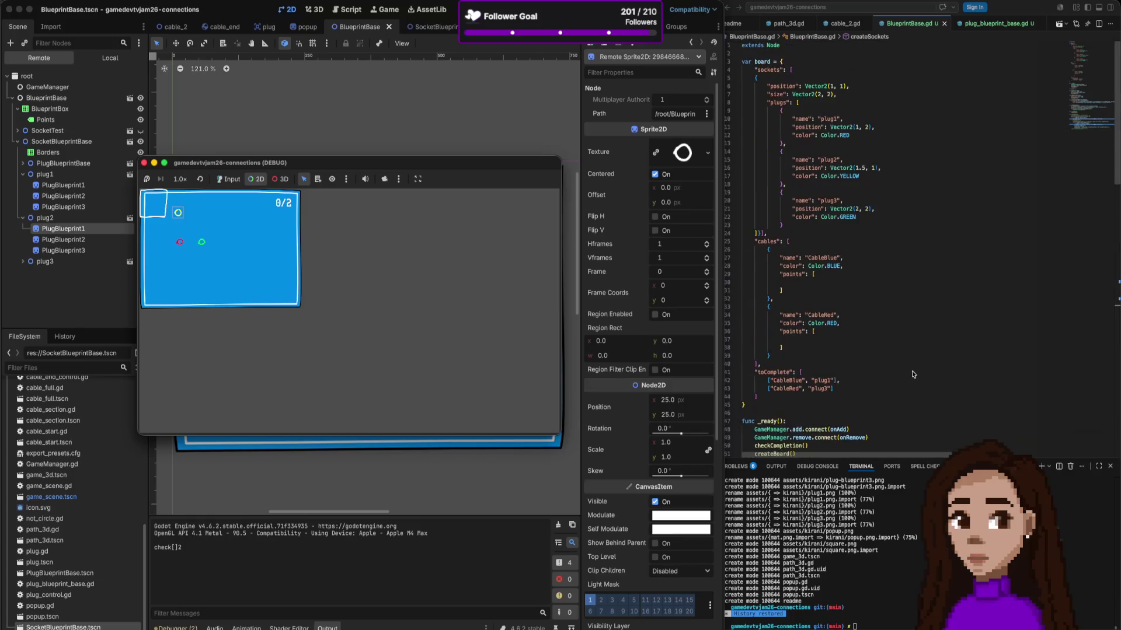
scroll(877, 184, down, 12)
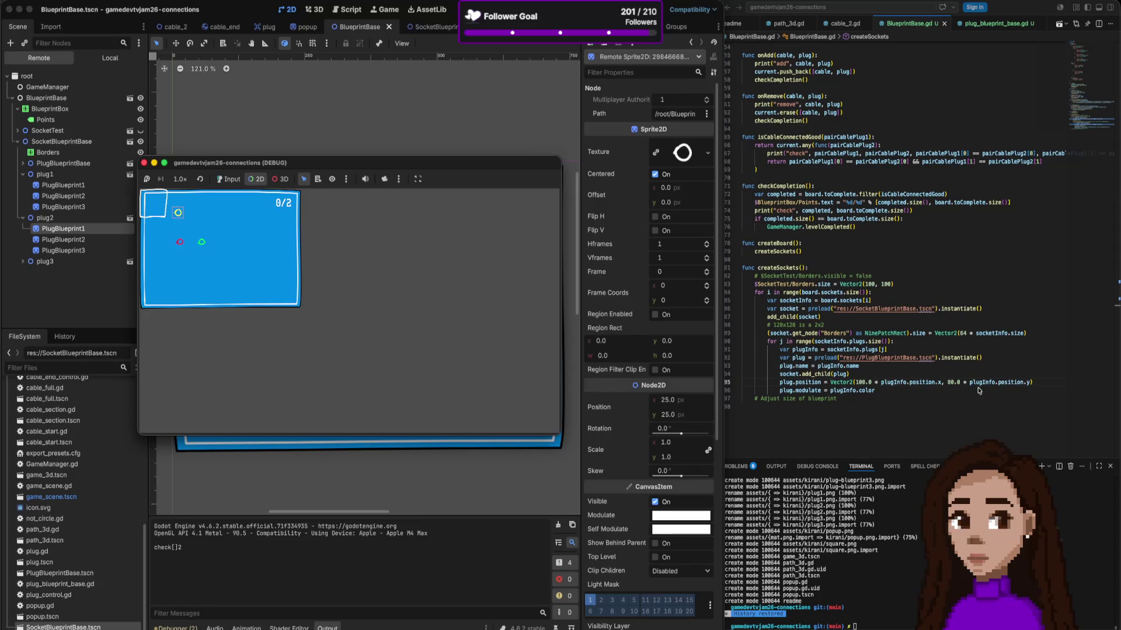
scroll(979, 391, up, 6)
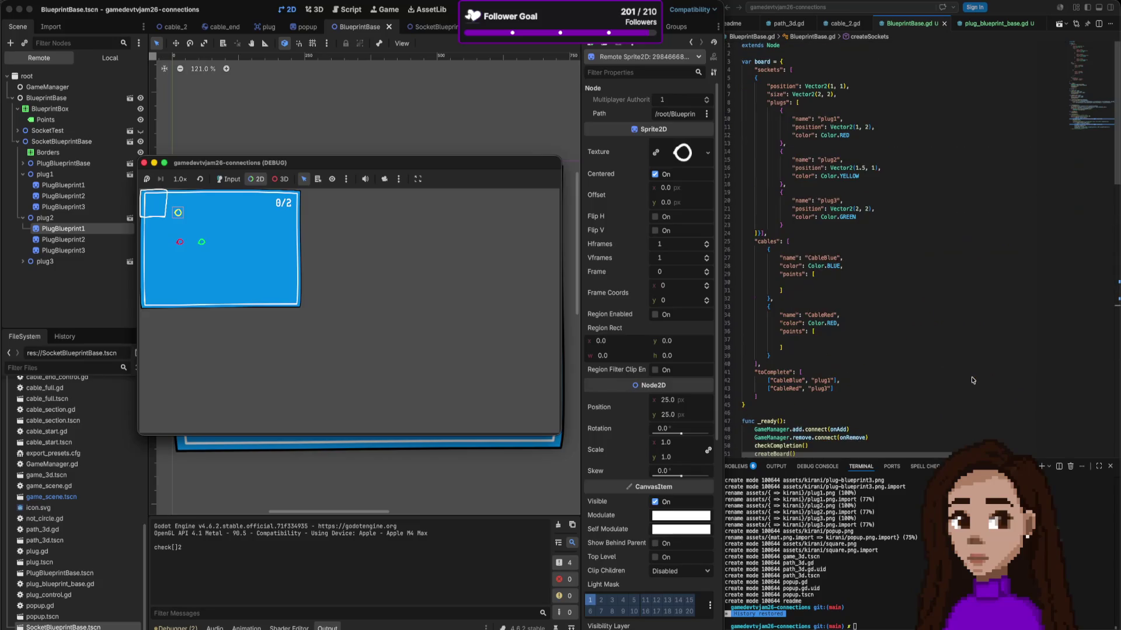
scroll(972, 380, down, 6)
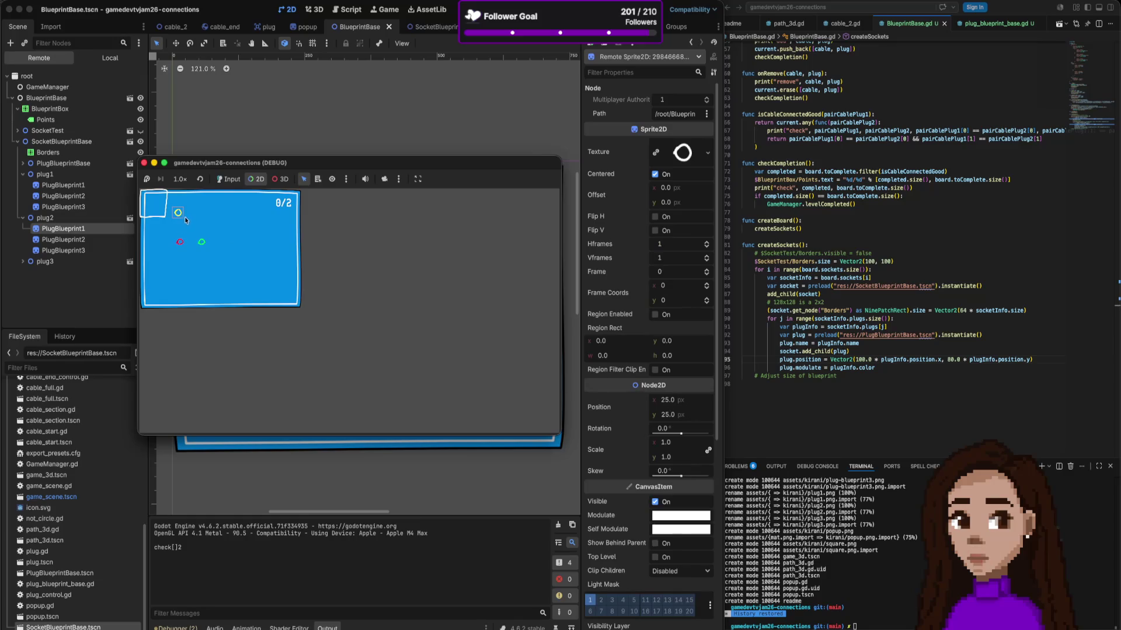
click(81, 218)
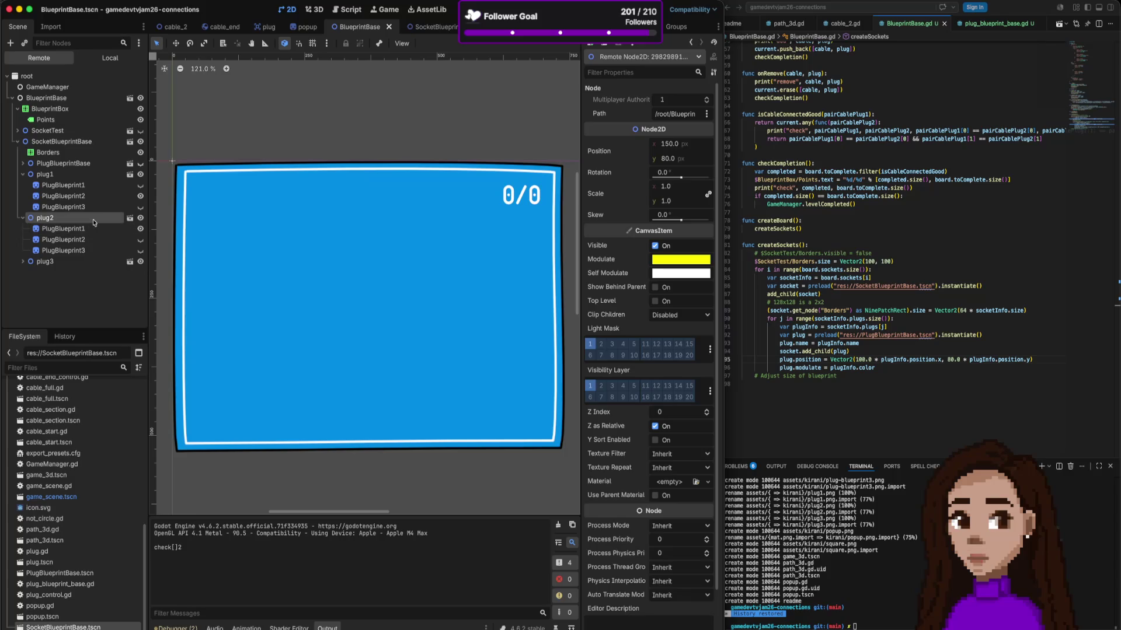
Step: Inspect plug1 and plug2, then move the game window to the right side
click(48, 178)
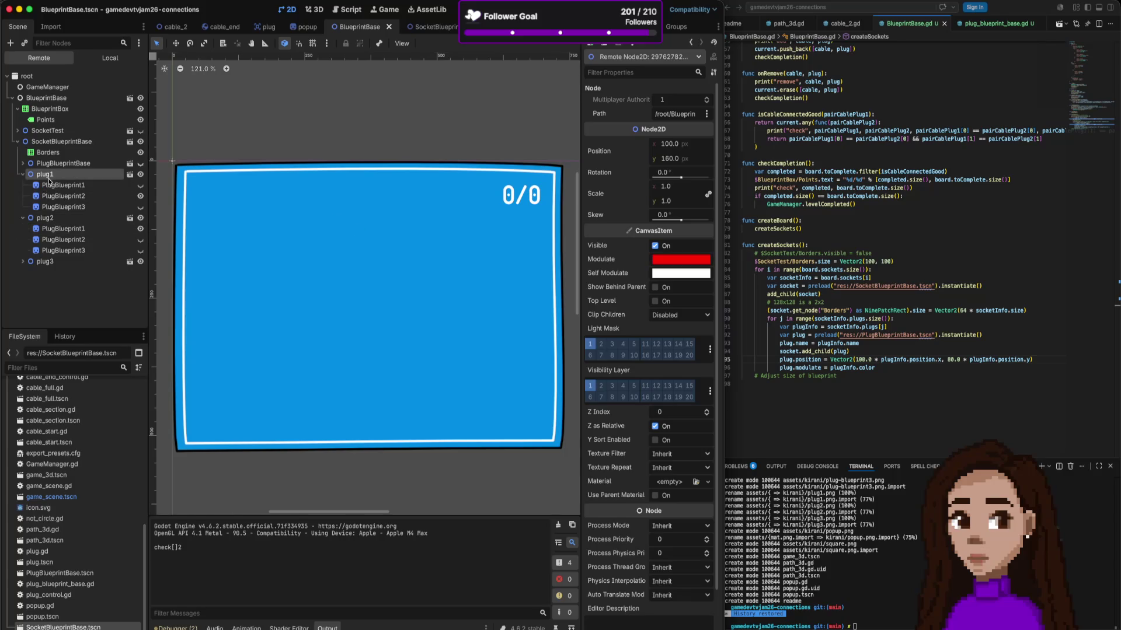
click(59, 219)
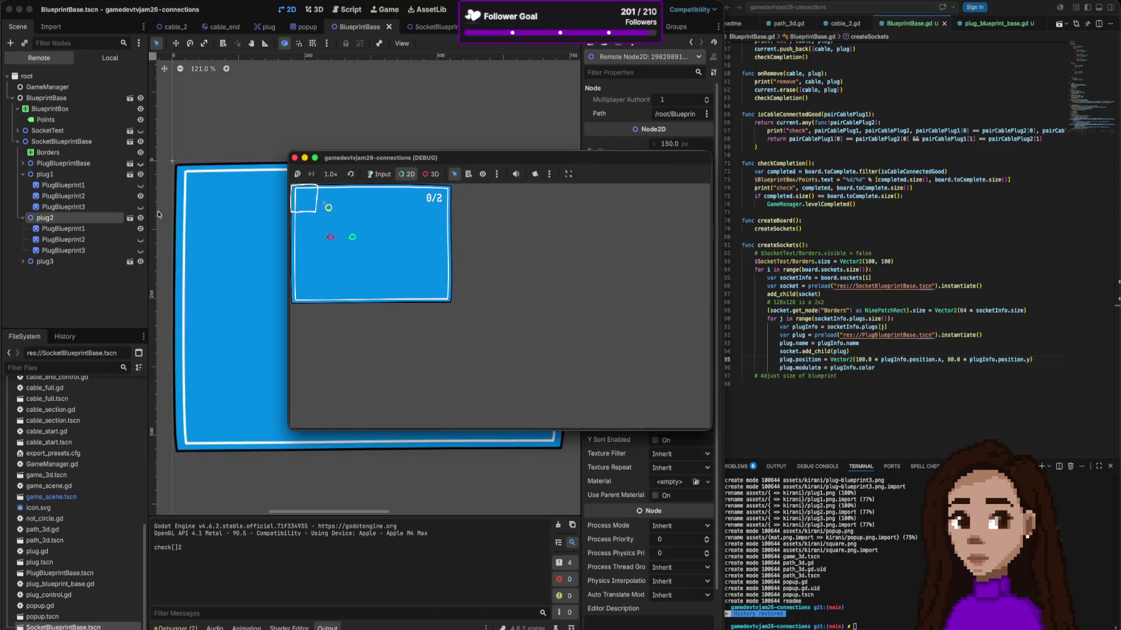
click(56, 220)
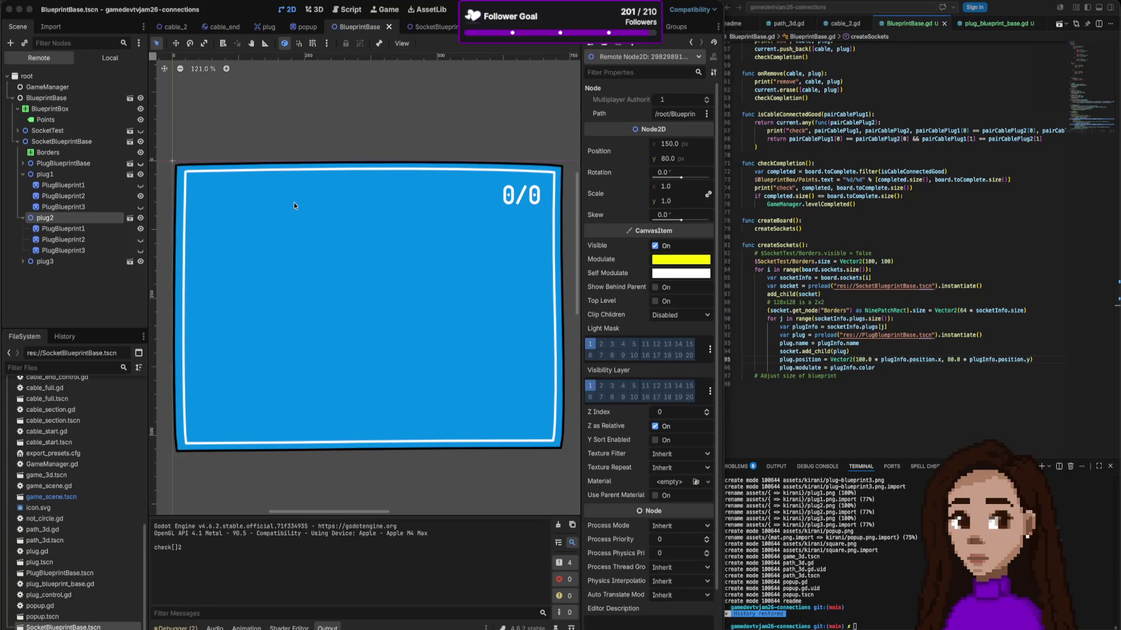
drag(377, 158, 852, 164)
Step: Compare red plug1, yellow plug2 and plug3's positions and sprites, then stop the game
click(51, 174)
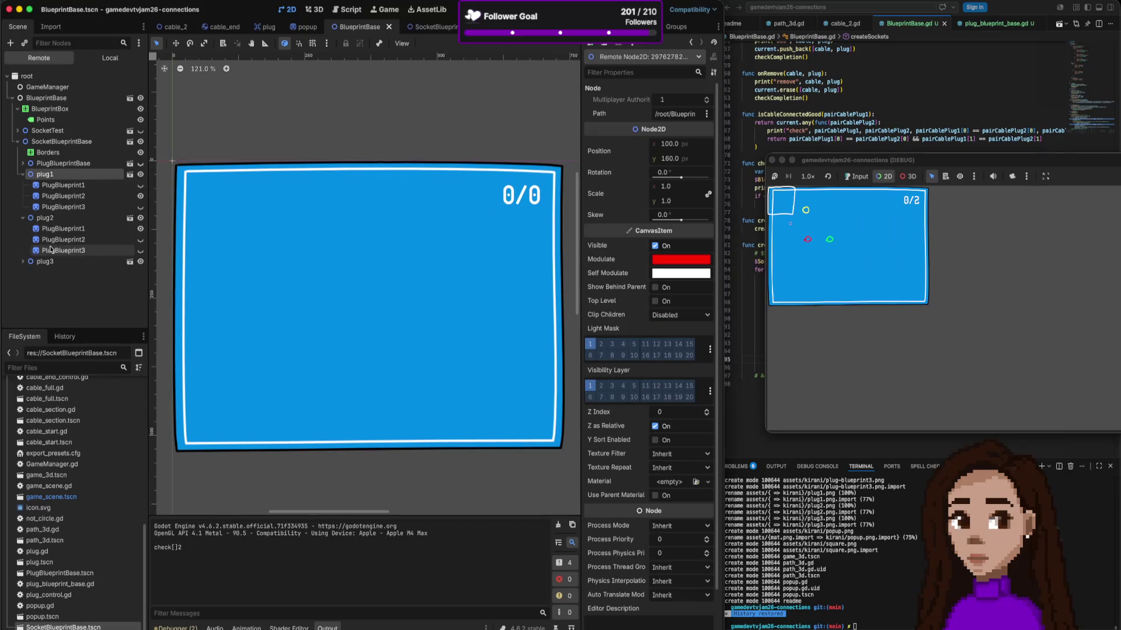
click(60, 221)
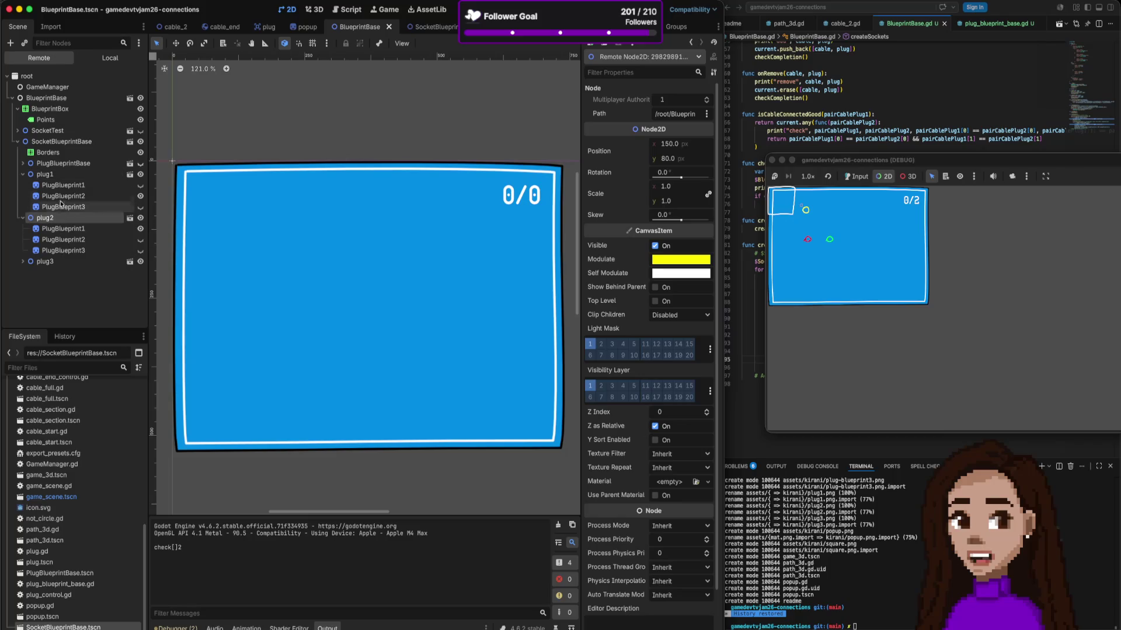
click(66, 178)
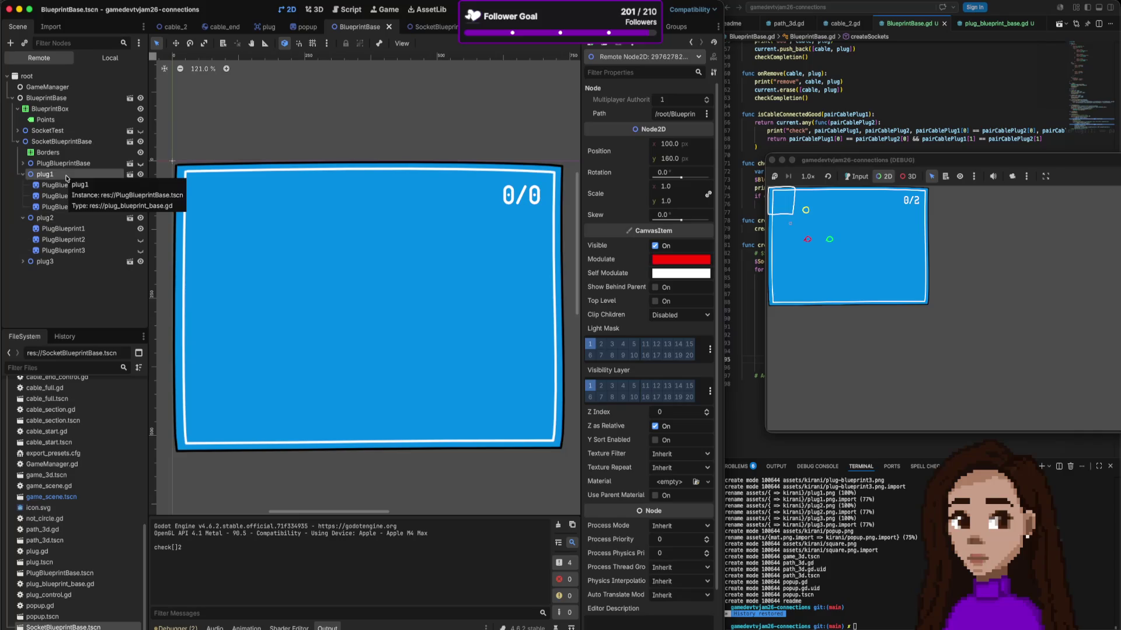
click(62, 219)
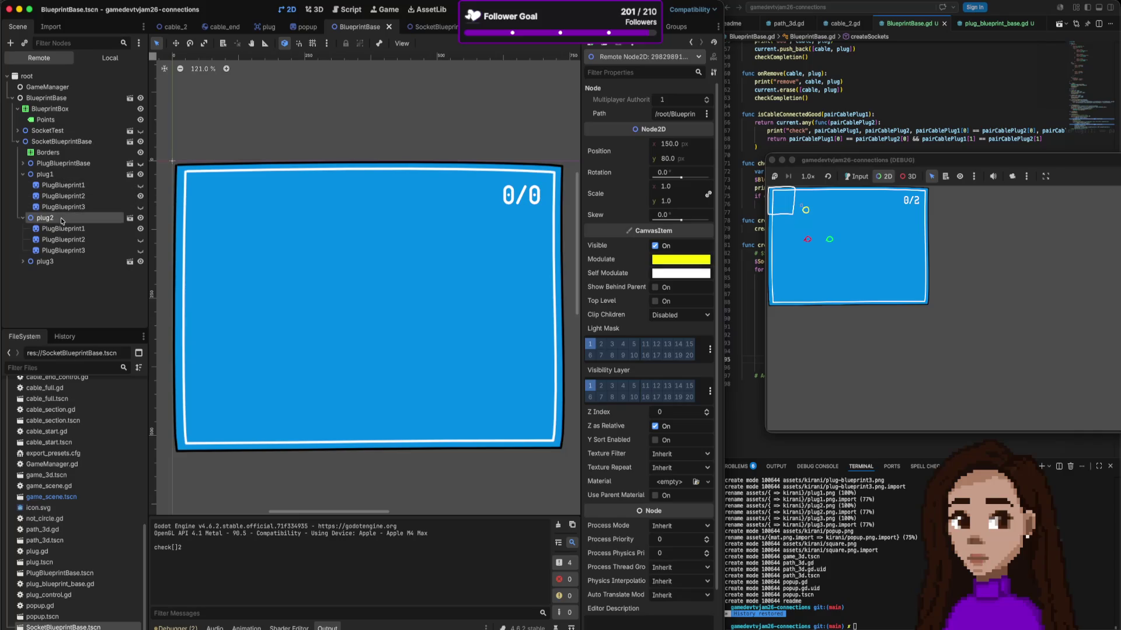
click(59, 263)
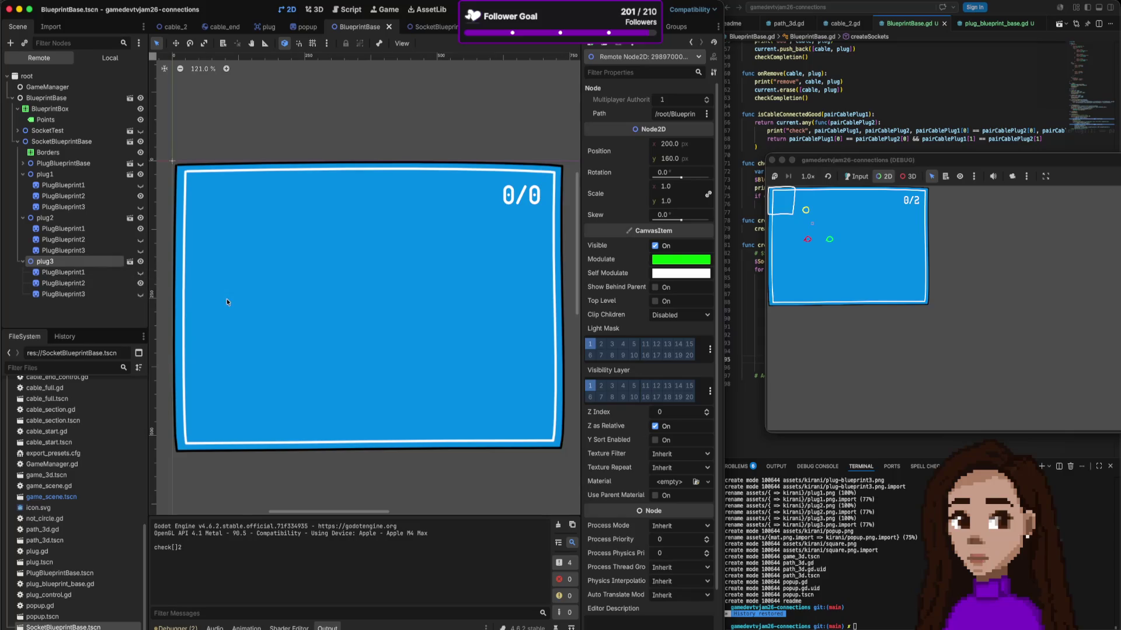
click(65, 274)
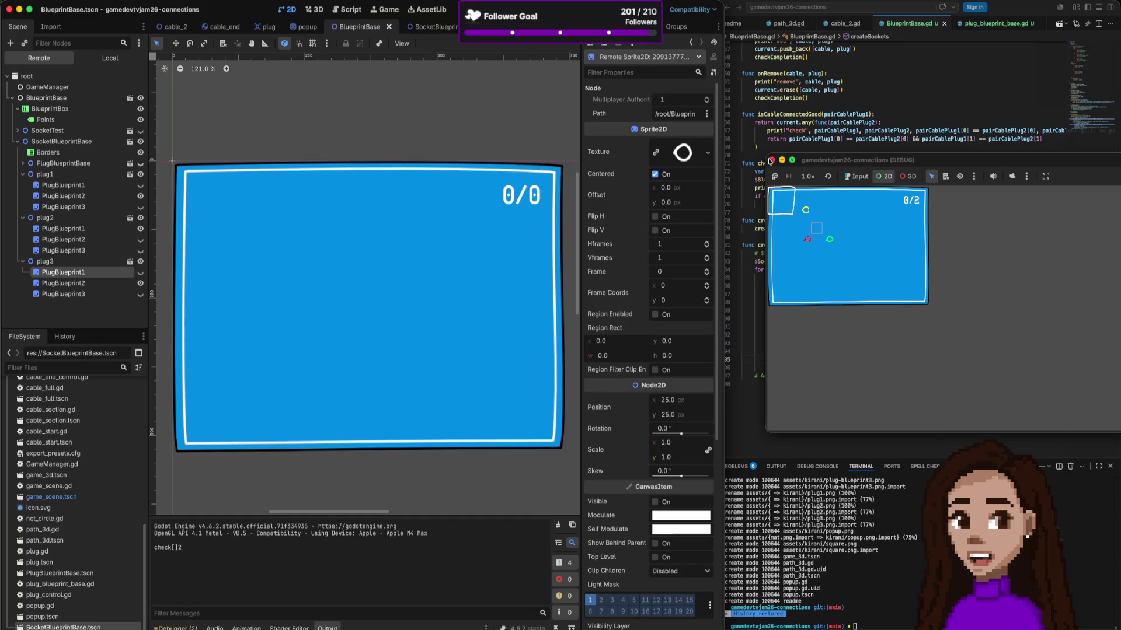
click(771, 160)
click(875, 93)
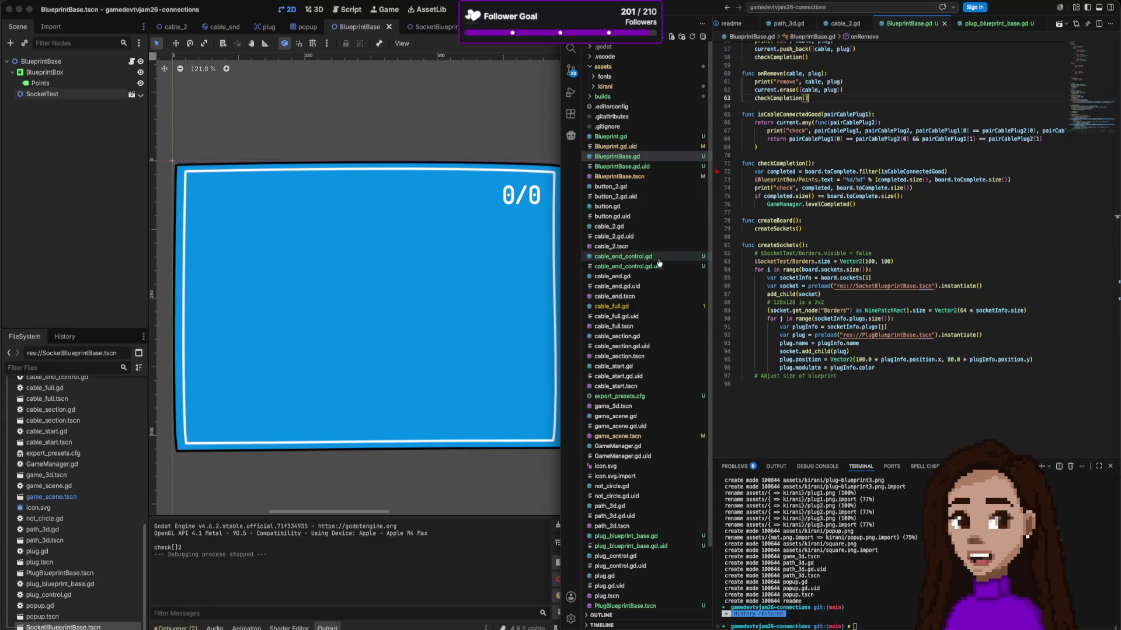
Step: In PlugBlueprintBase, hide PlugBlueprint1 and review the visibility code in plug_blueprint_base.gd's _ready
click(423, 30)
drag(408, 262, 244, 128)
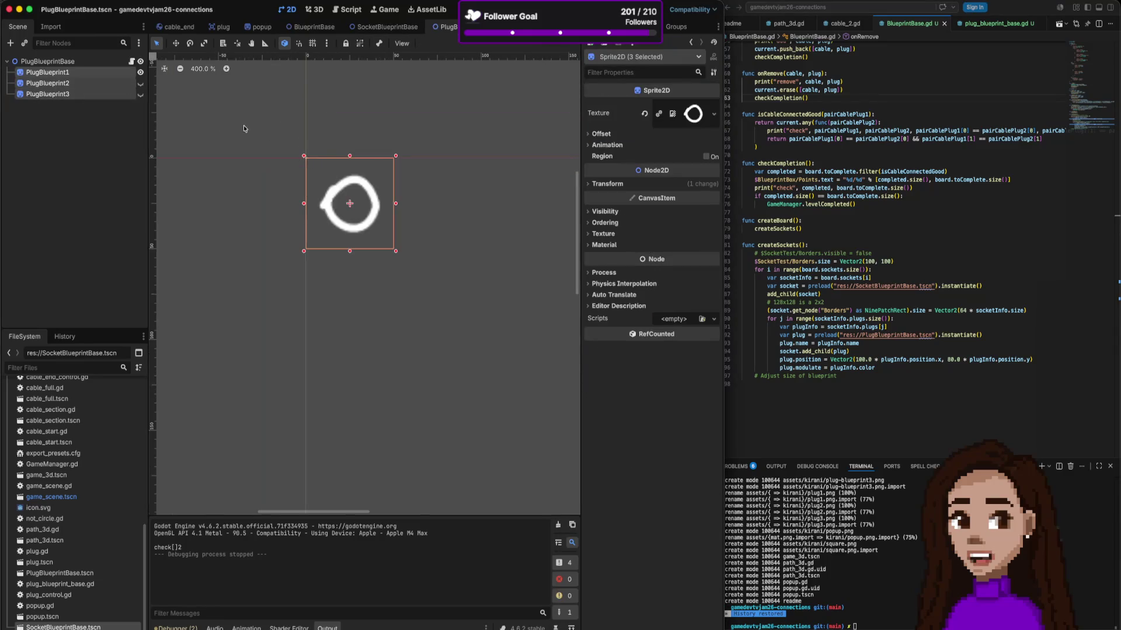
click(140, 84)
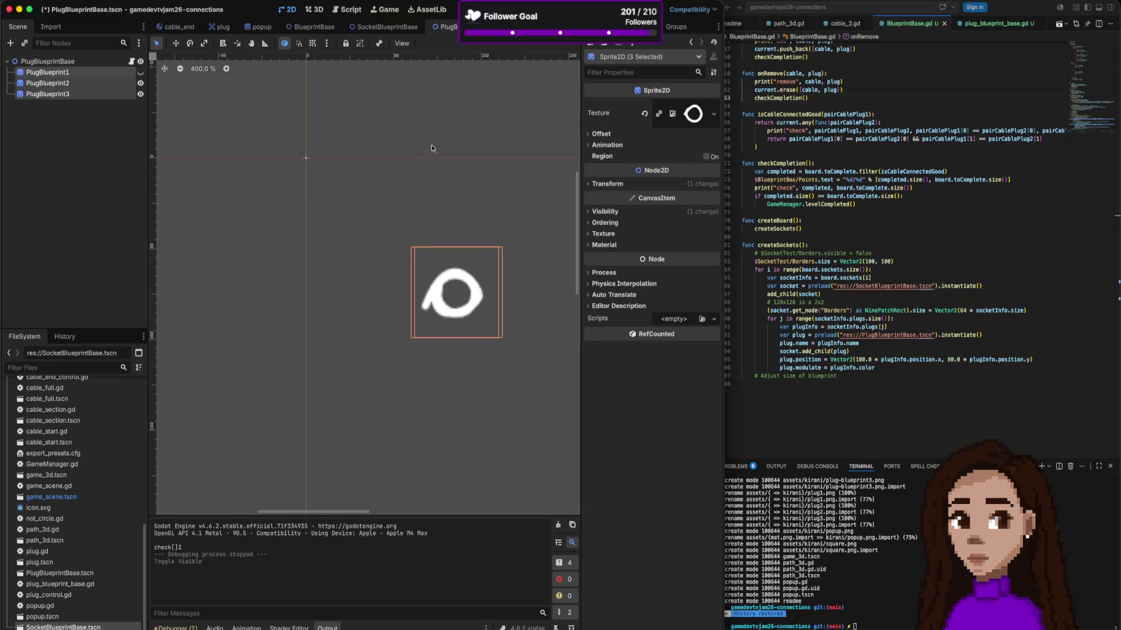
click(132, 61)
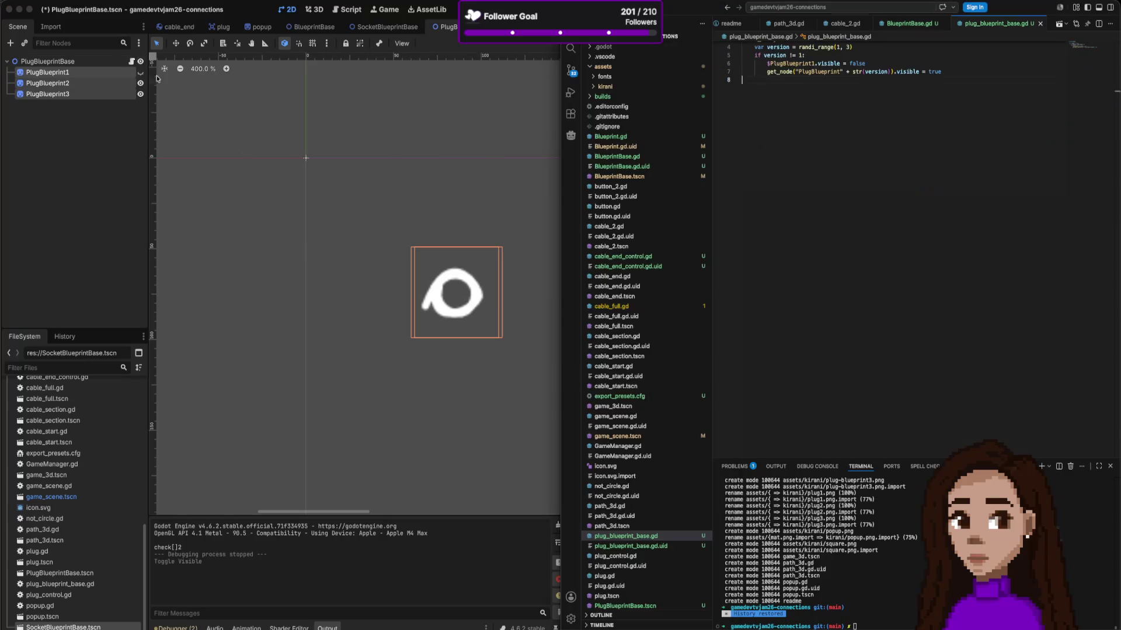
mouse_move(941, 71)
mouse_down()
mouse_move(741, 70)
mouse_move(742, 47)
mouse_up()
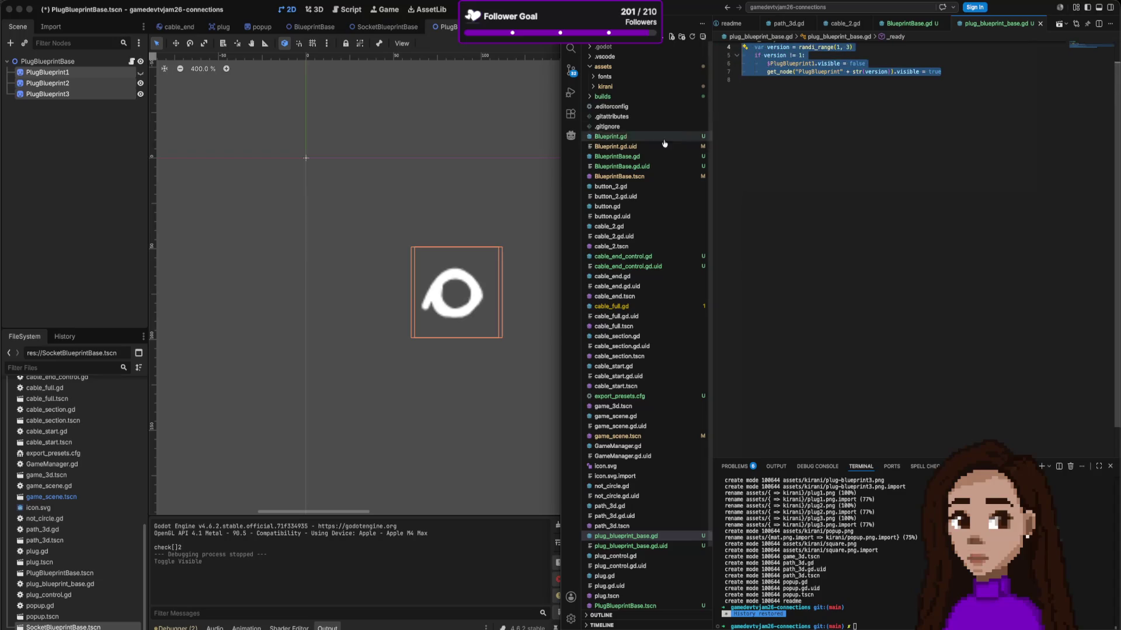
click(423, 229)
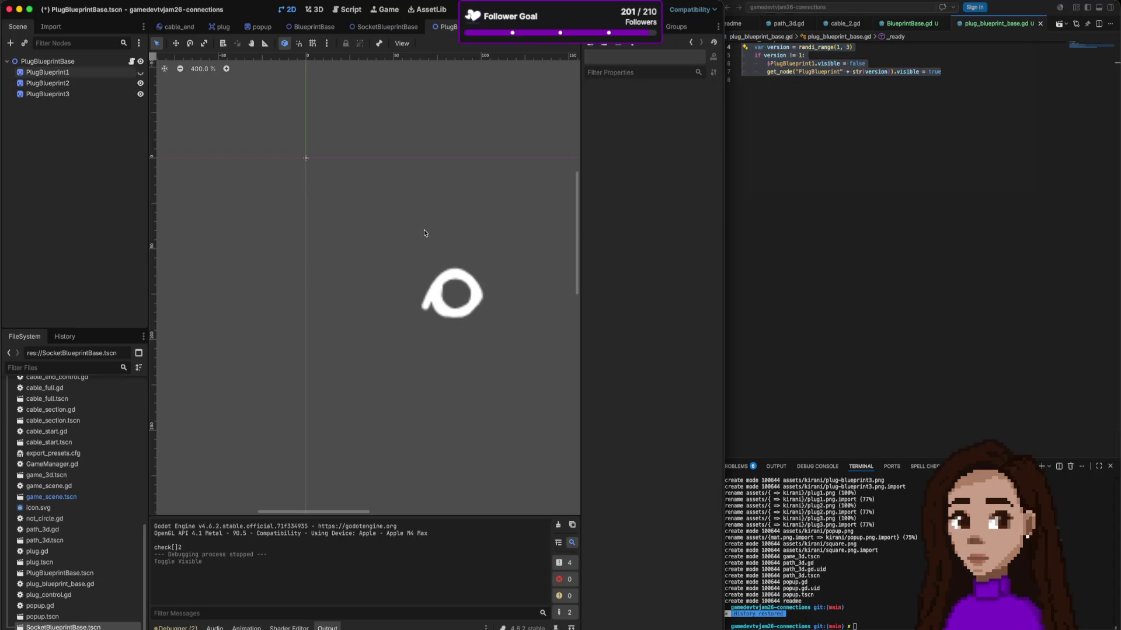
Step: Move PlugBlueprint2 and PlugBlueprint3 to the origin and leave only PlugBlueprint1 visible
click(441, 274)
shift+click(115, 83)
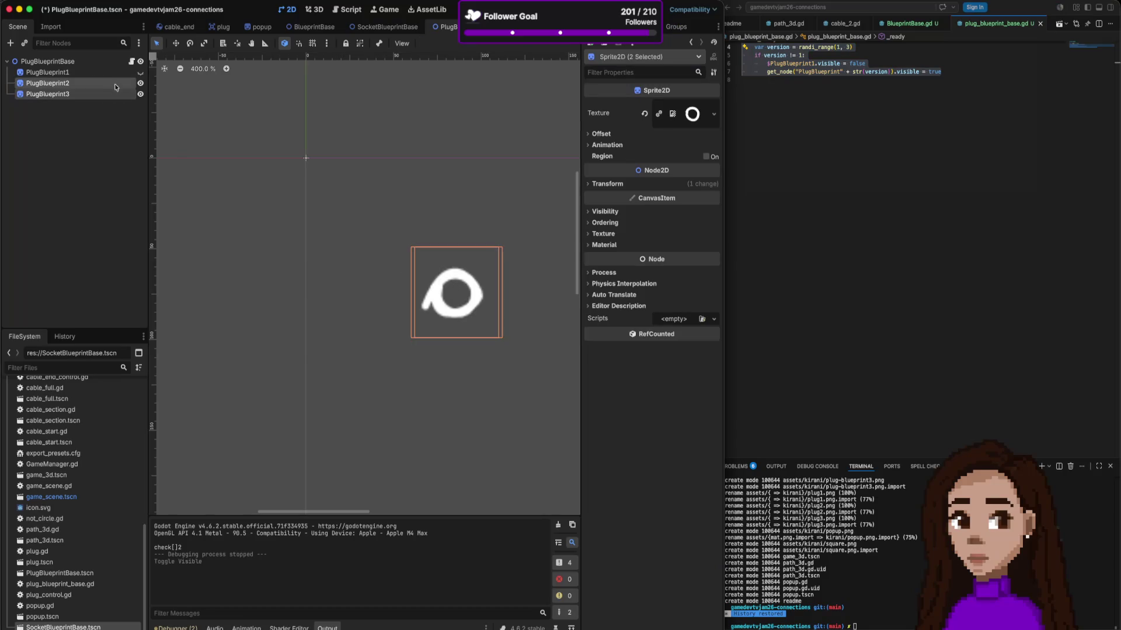
mouse_move(444, 282)
mouse_down()
mouse_move(340, 225)
mouse_move(339, 191)
mouse_up()
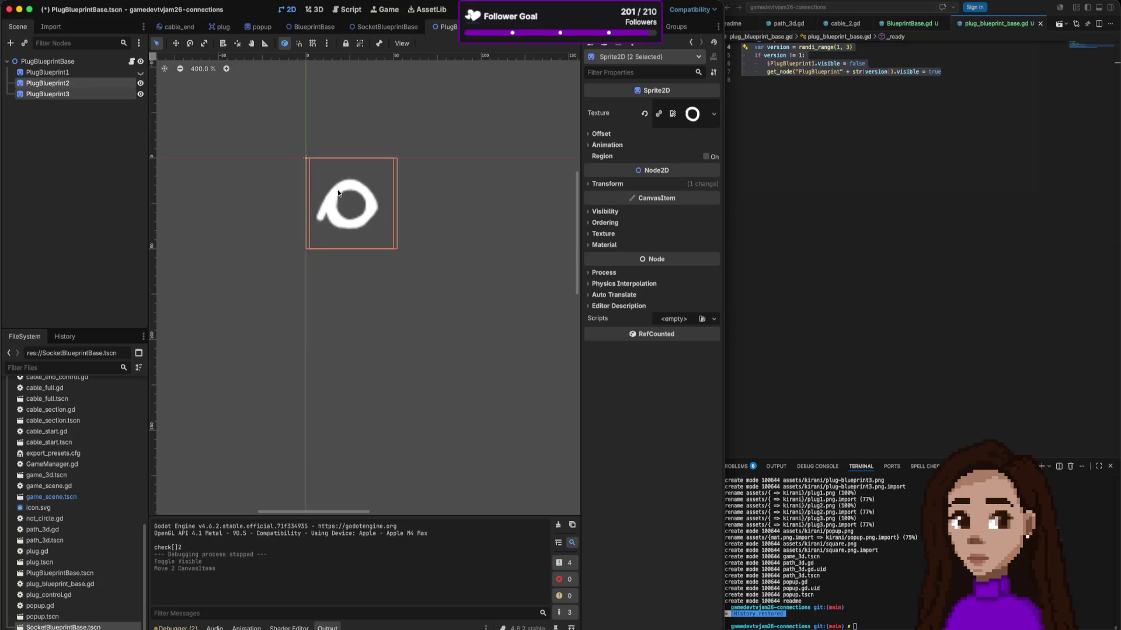
click(139, 73)
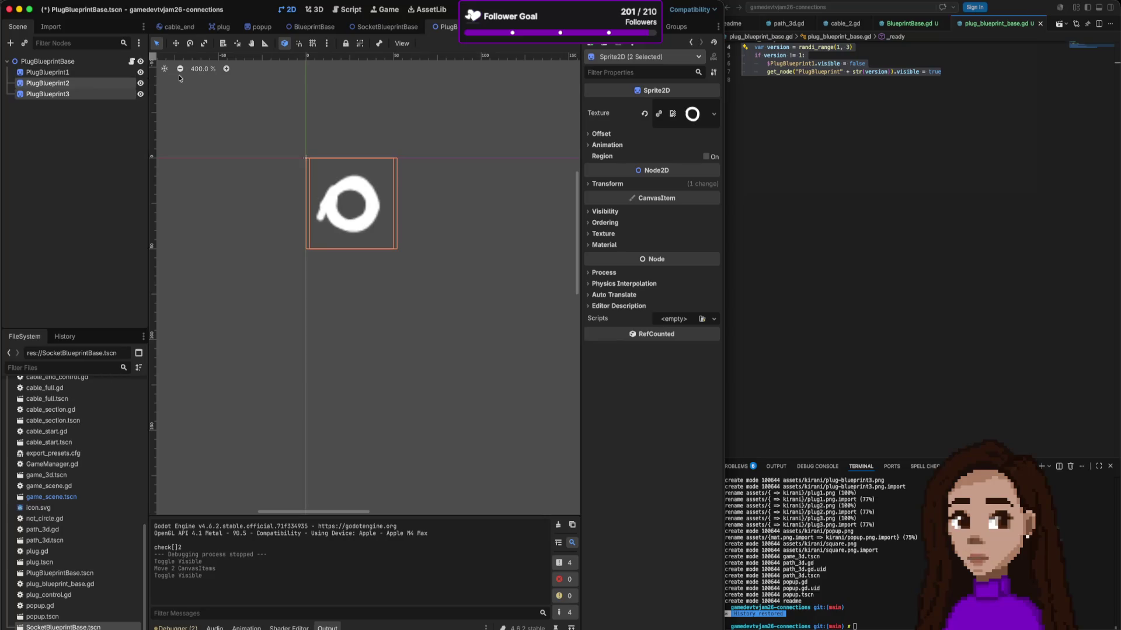
click(140, 93)
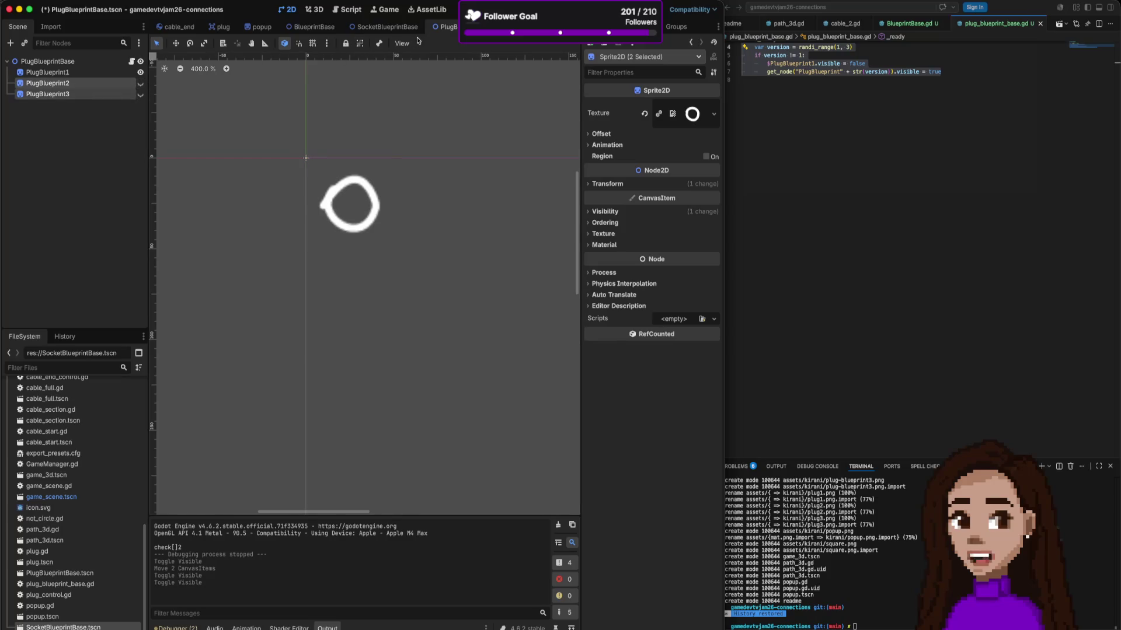
Step: Save the PlugBlueprintBase scene, test-run it, then open the BlueprintBase scene
key(super+s)
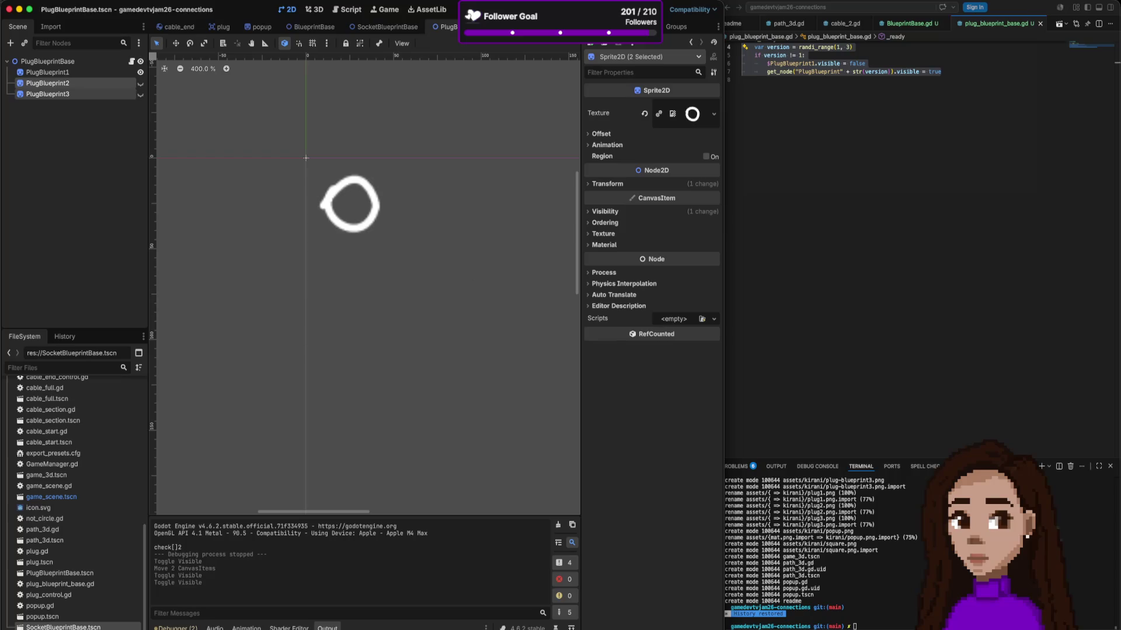
key(super+b)
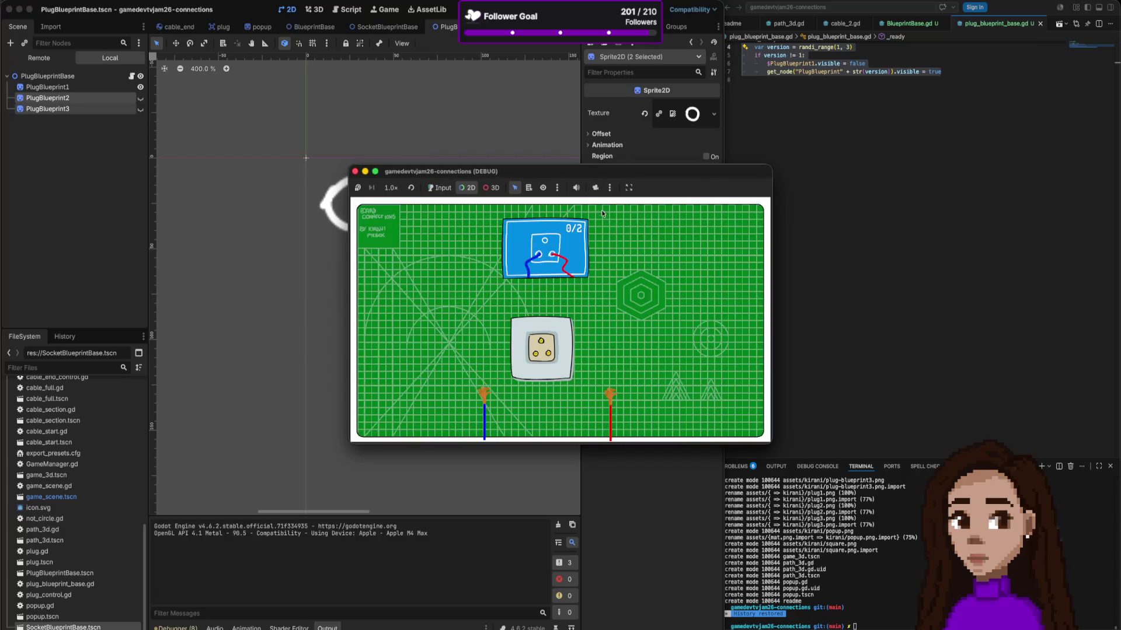
click(354, 172)
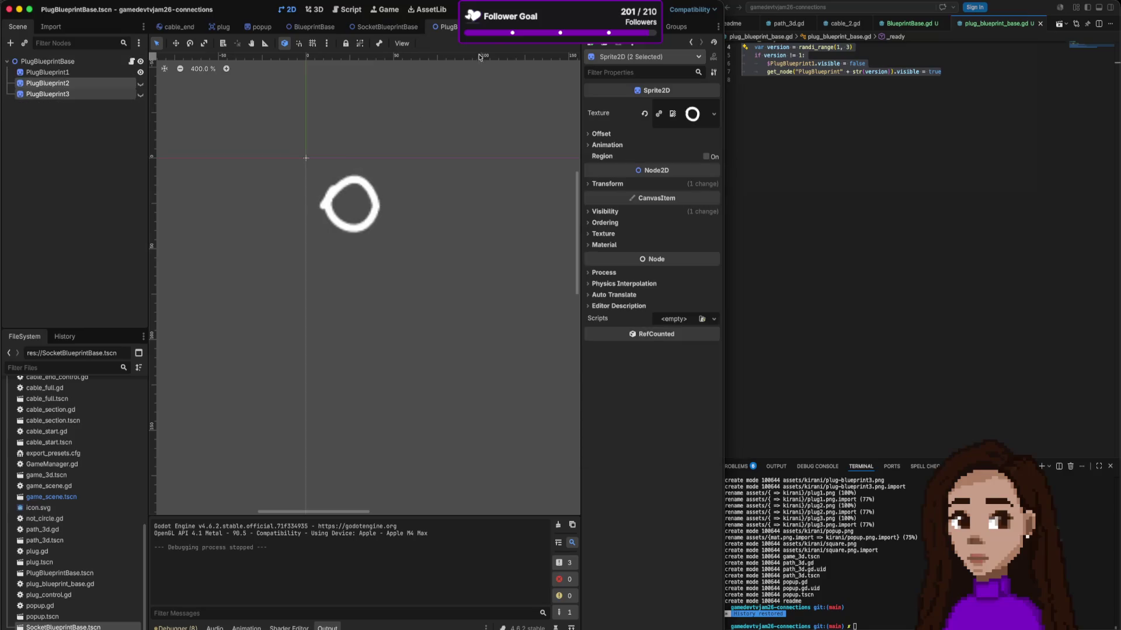
click(449, 29)
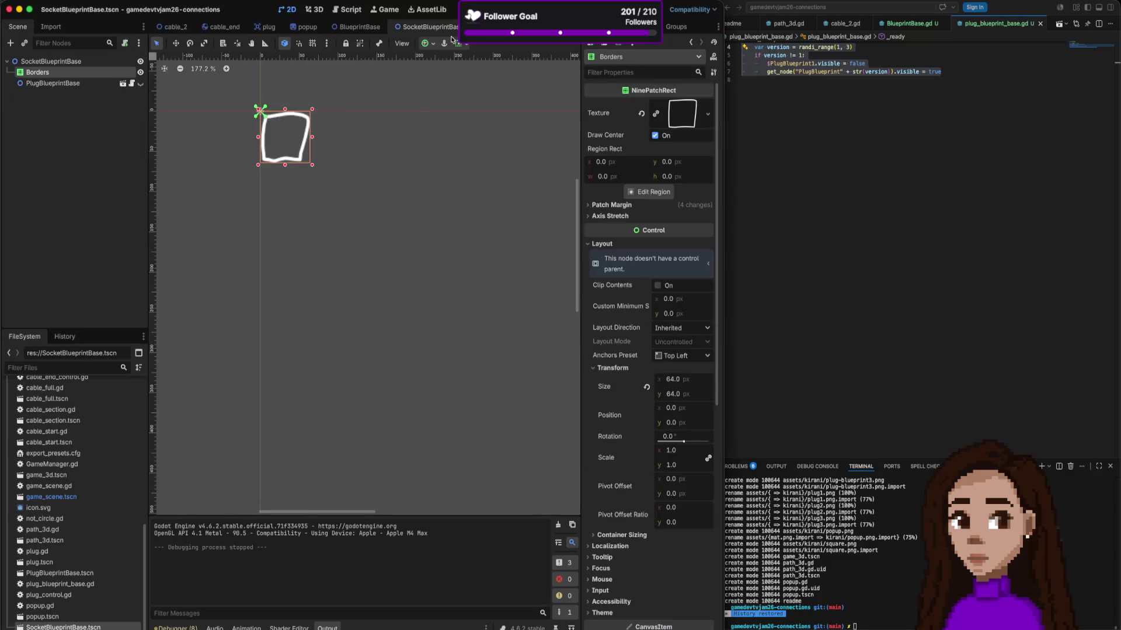
click(367, 29)
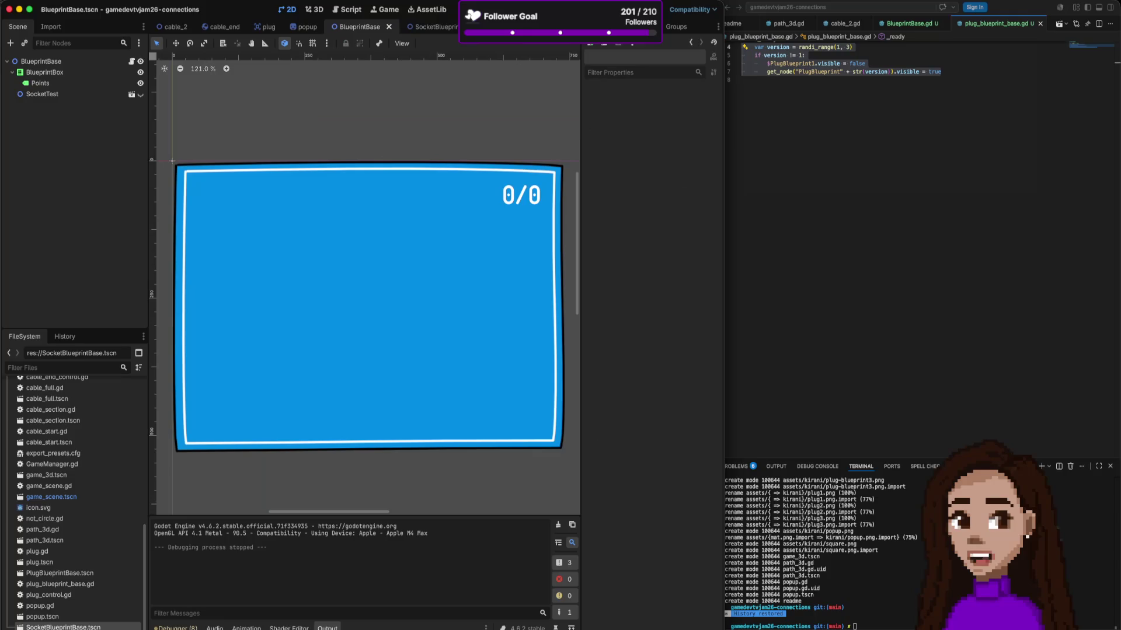
Step: Relaunch and close the game several times until the 0/2 board stays running
key(super+r)
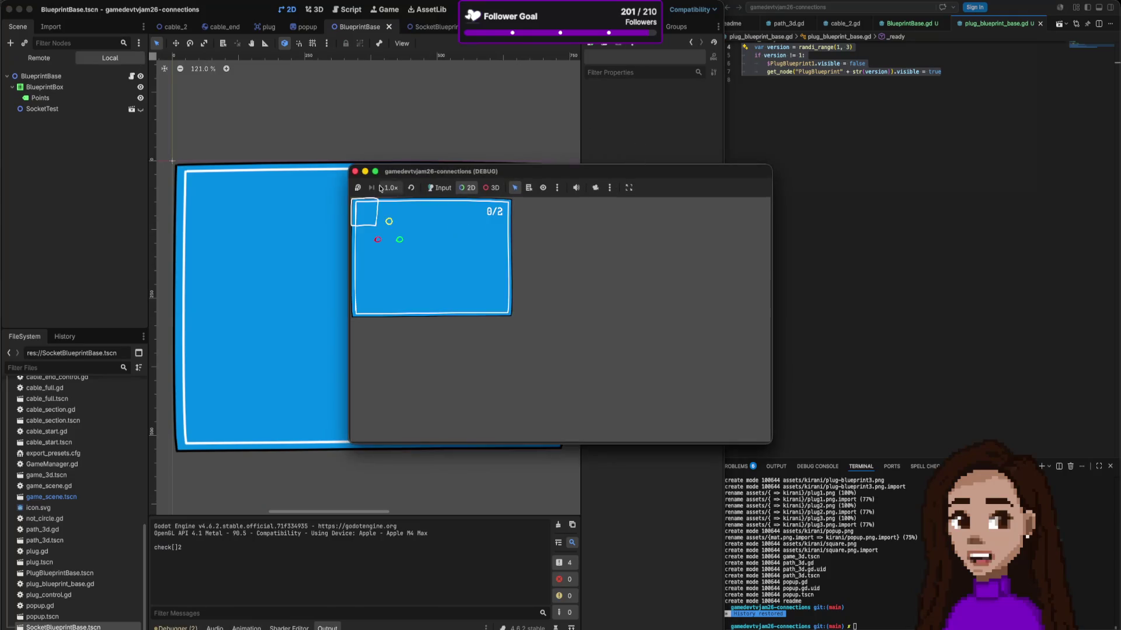
key(super+period)
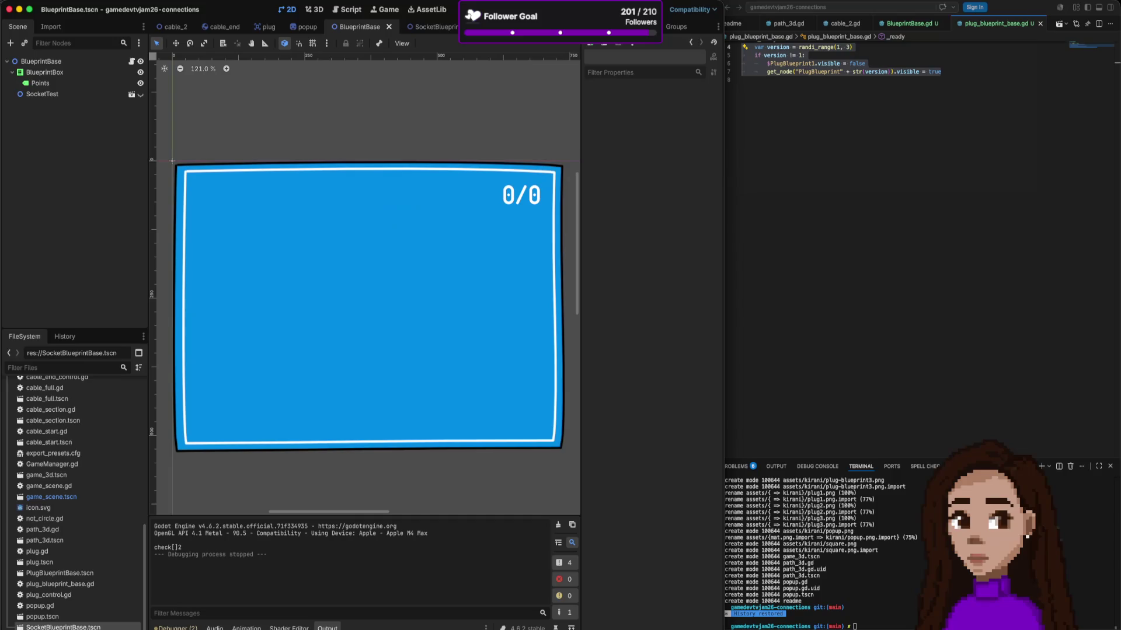
key(super+r)
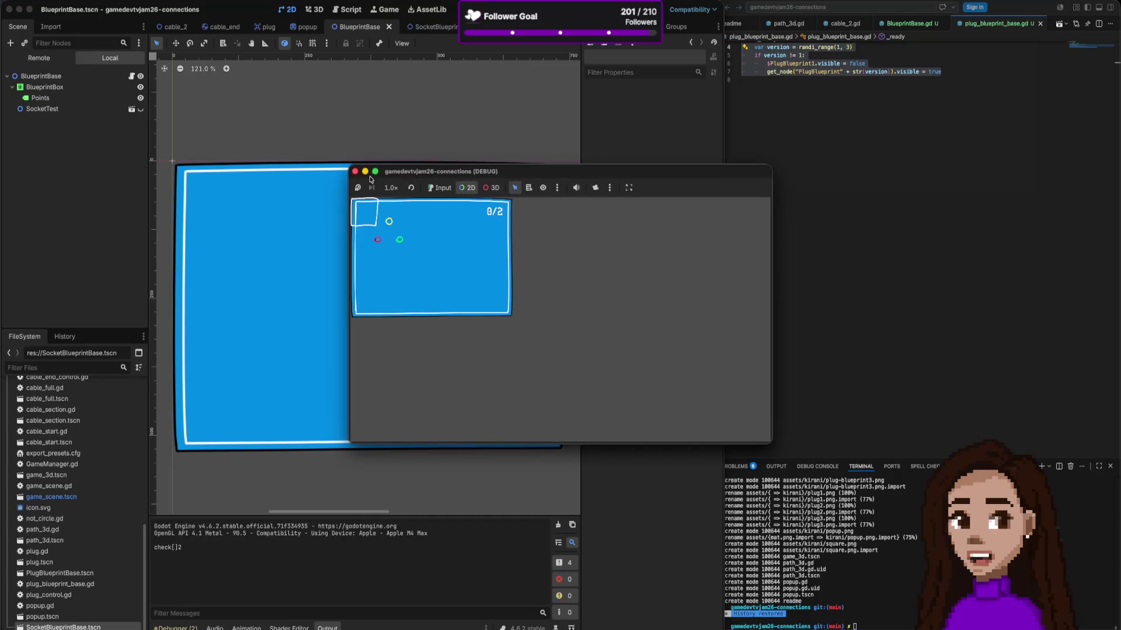
click(355, 171)
key(super+r)
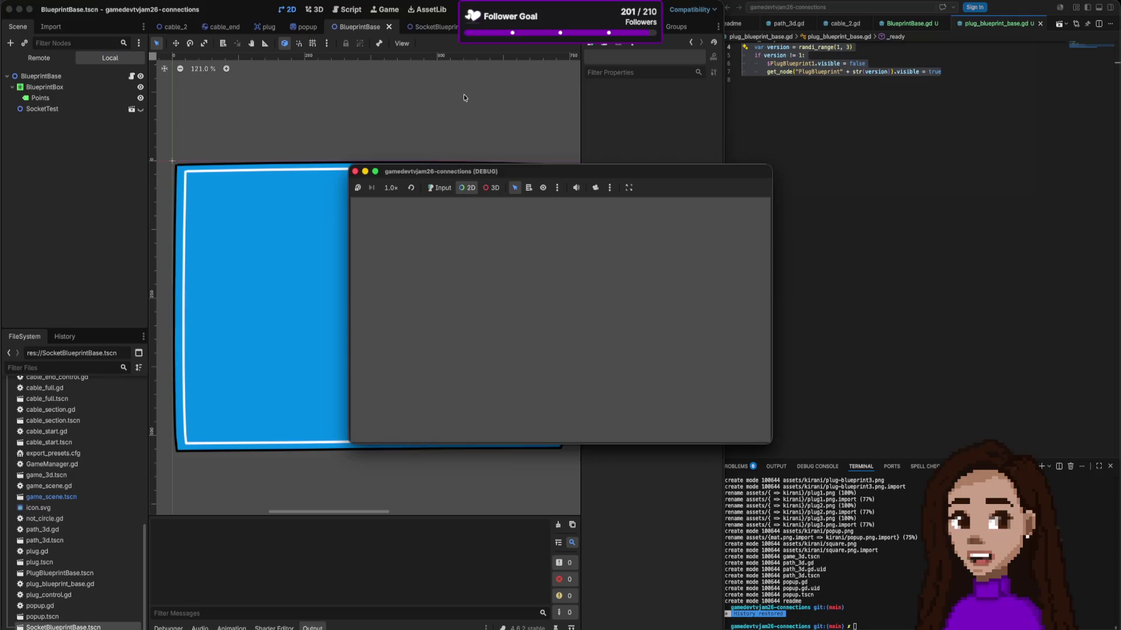
click(355, 172)
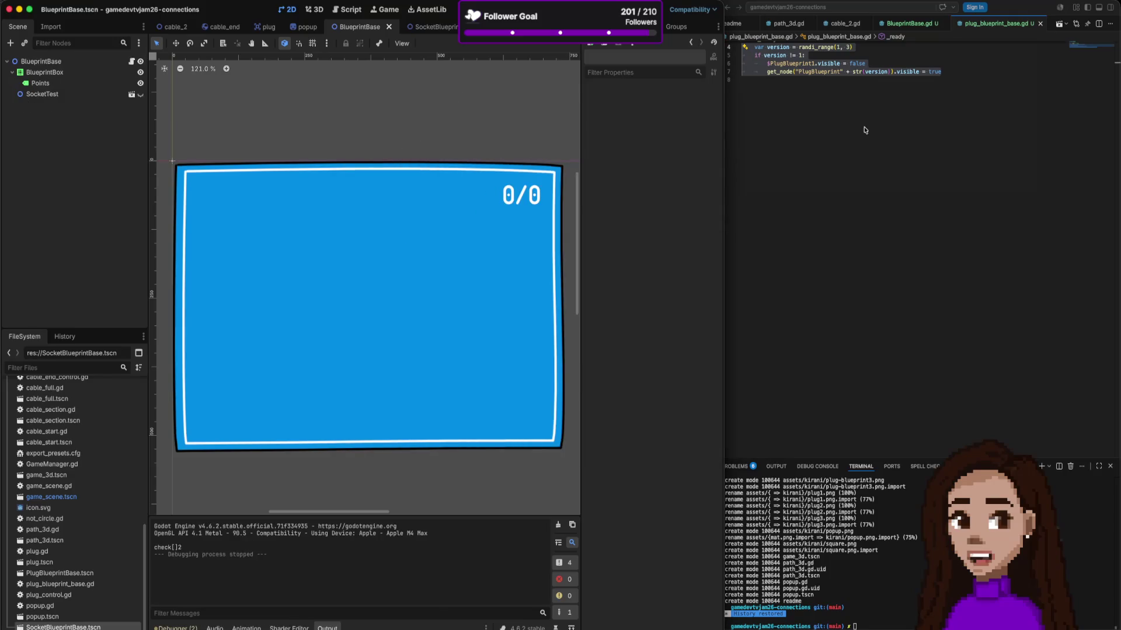
click(932, 109)
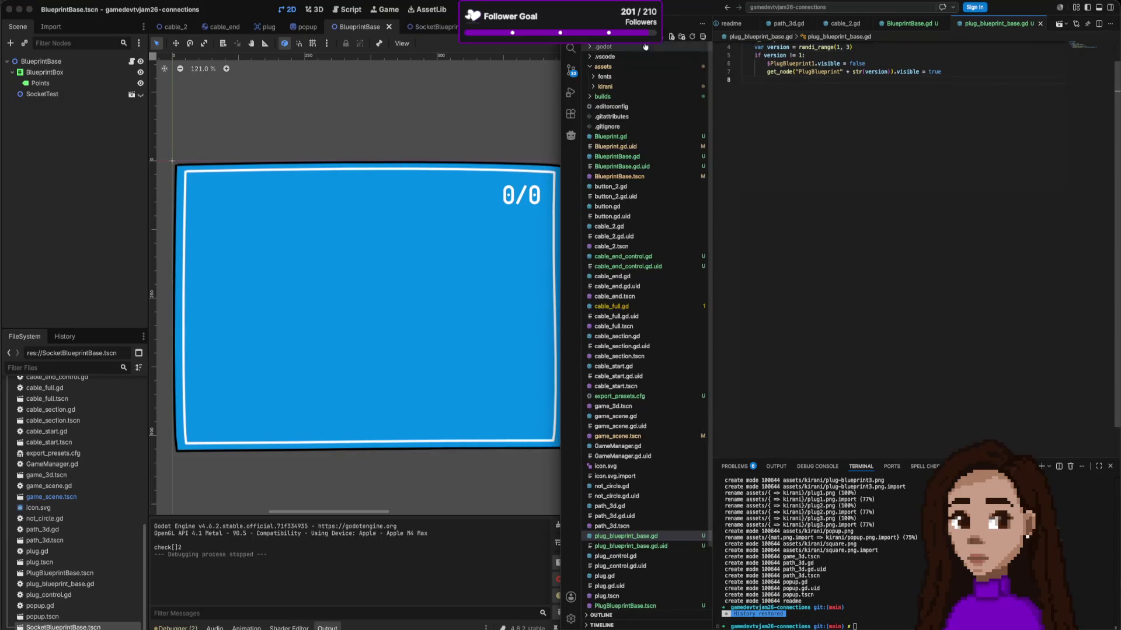
click(518, 86)
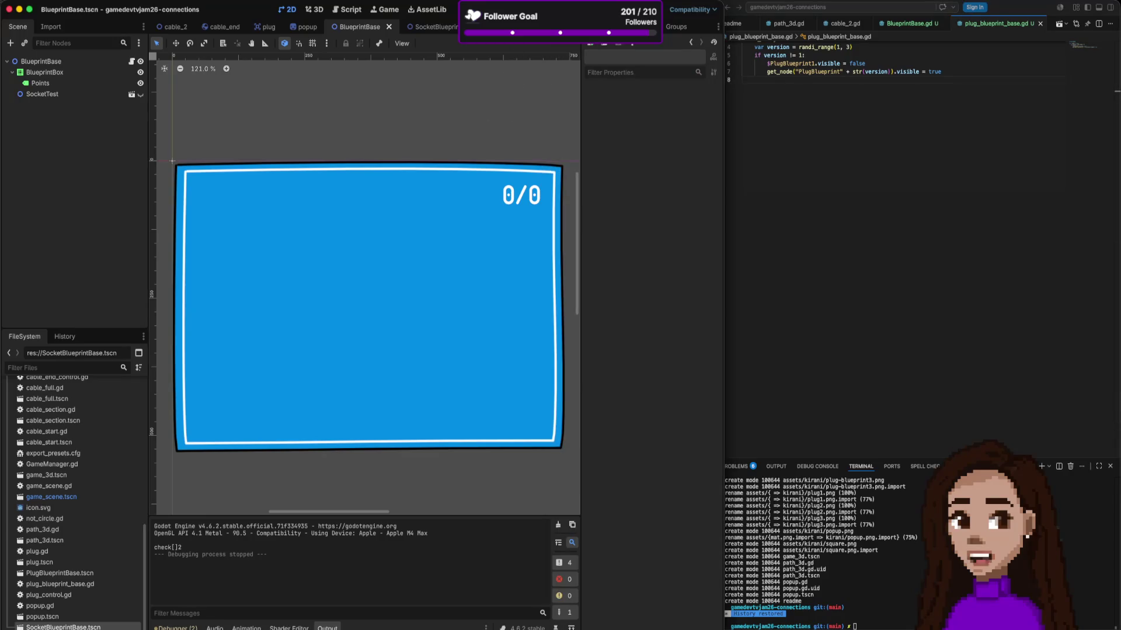
key(super+r)
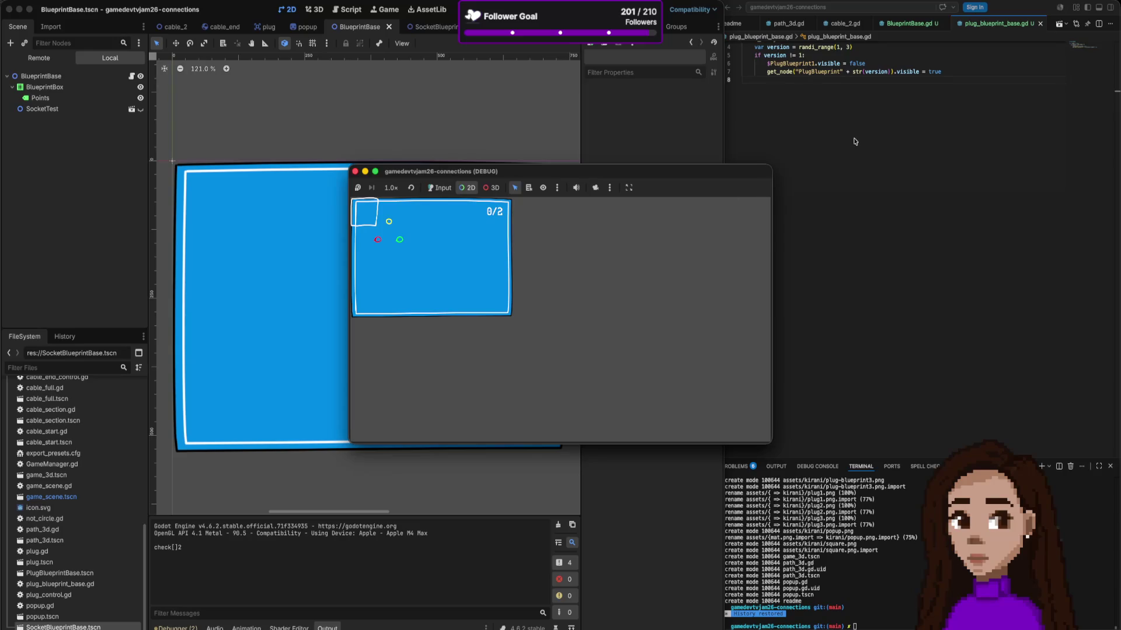
click(925, 62)
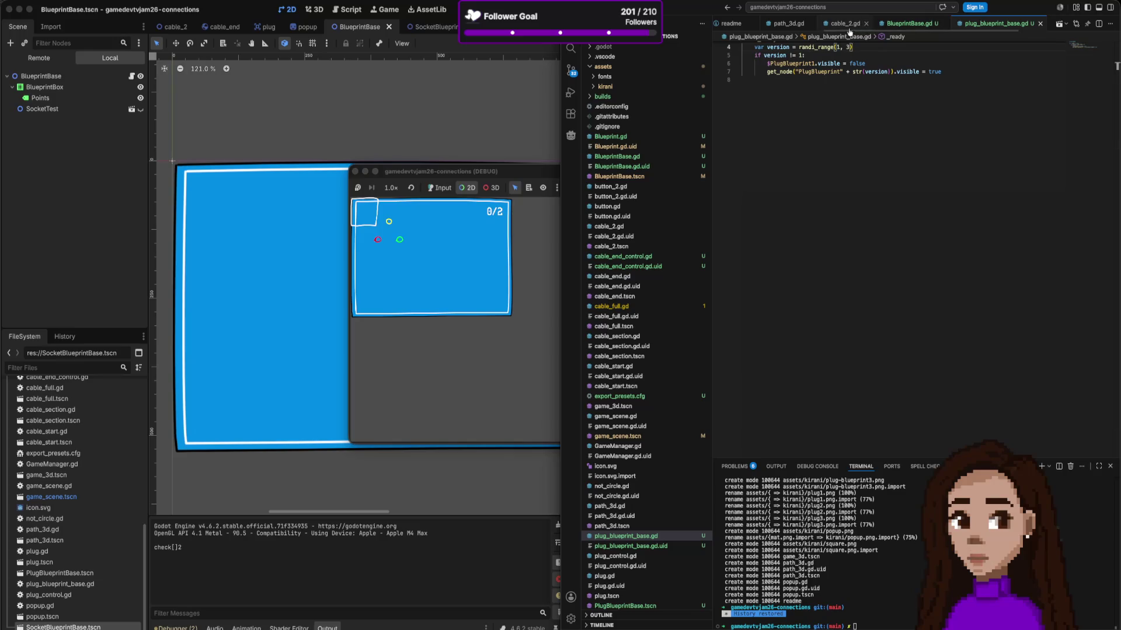
Step: Retype the comma after position.x on line 95 of createSockets in BlueprintBase.gd
click(922, 24)
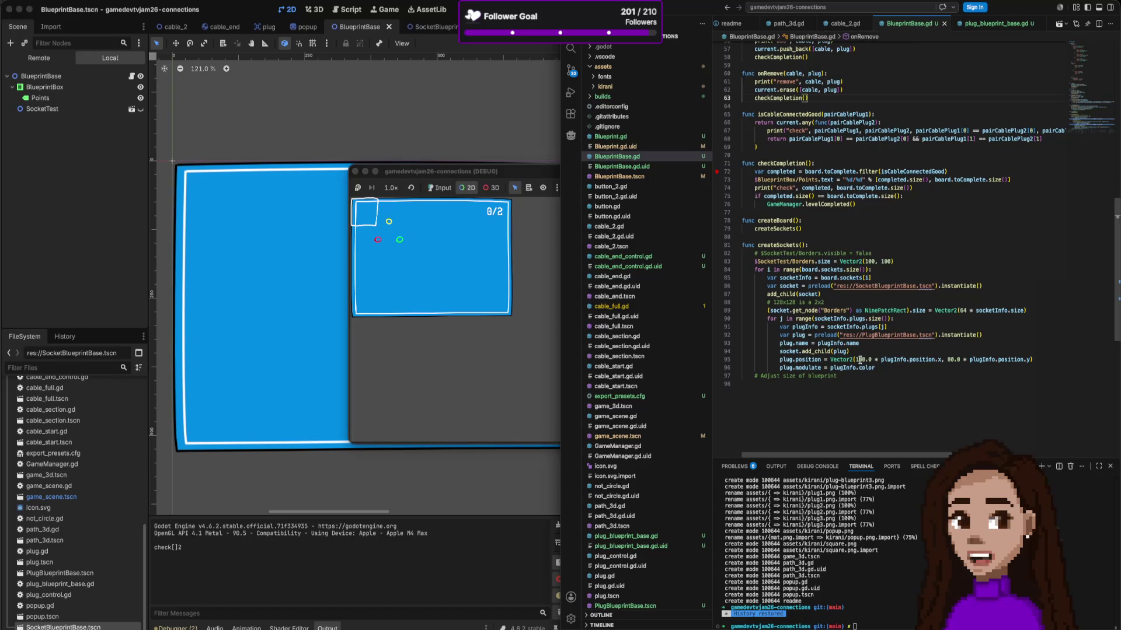
click(943, 359)
key(BackSpace)
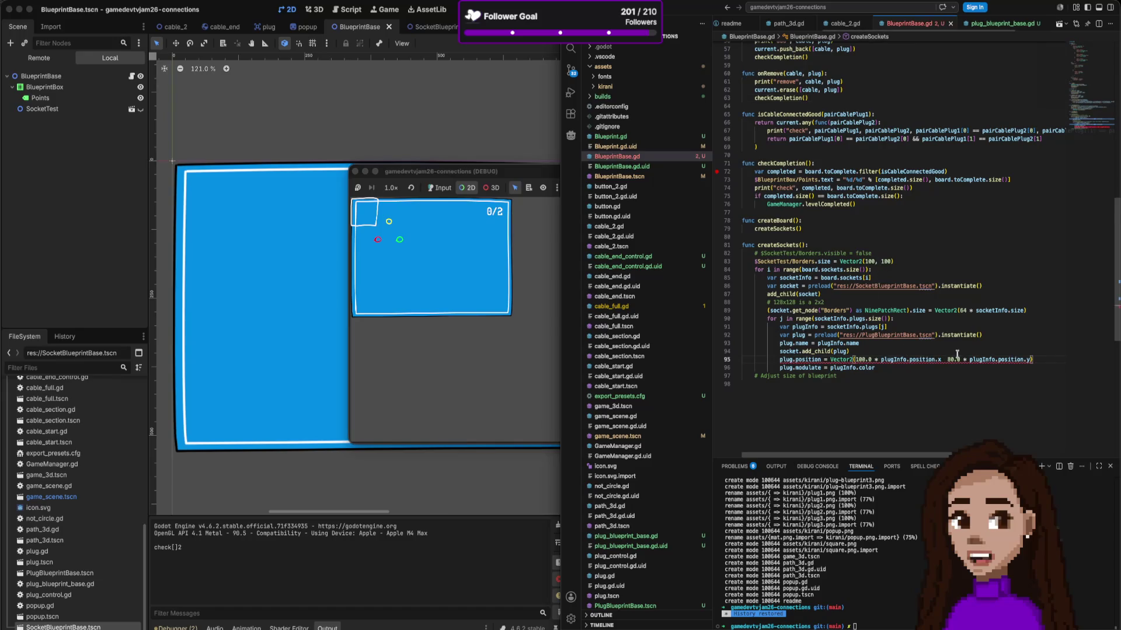
text(,)
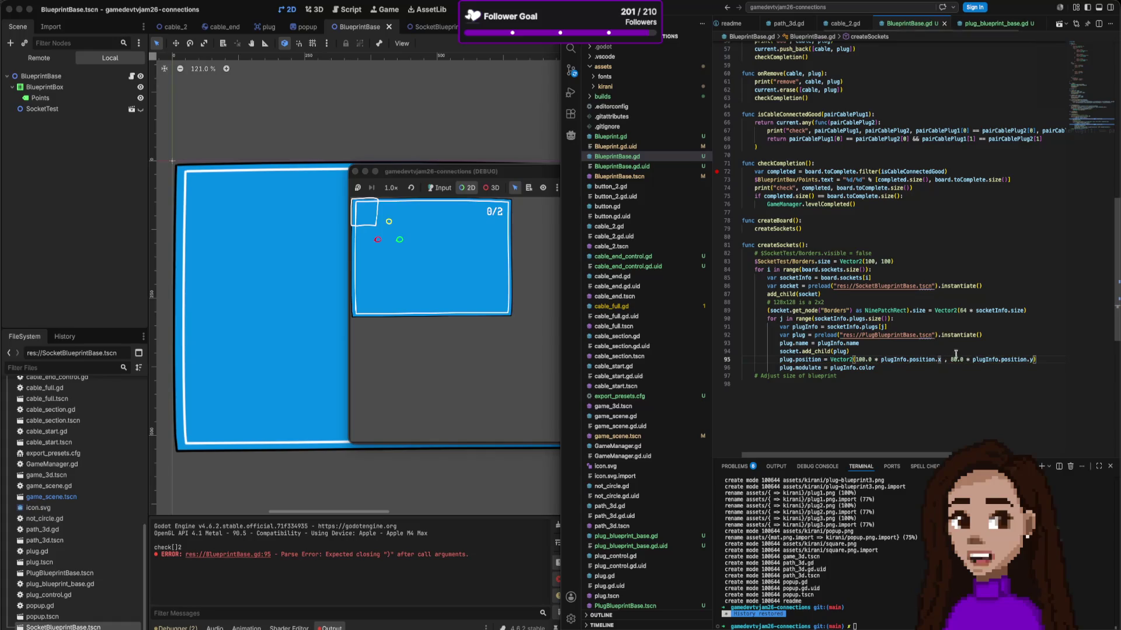
Step: Relaunch the game and place its debug window on the right beside the code
click(447, 314)
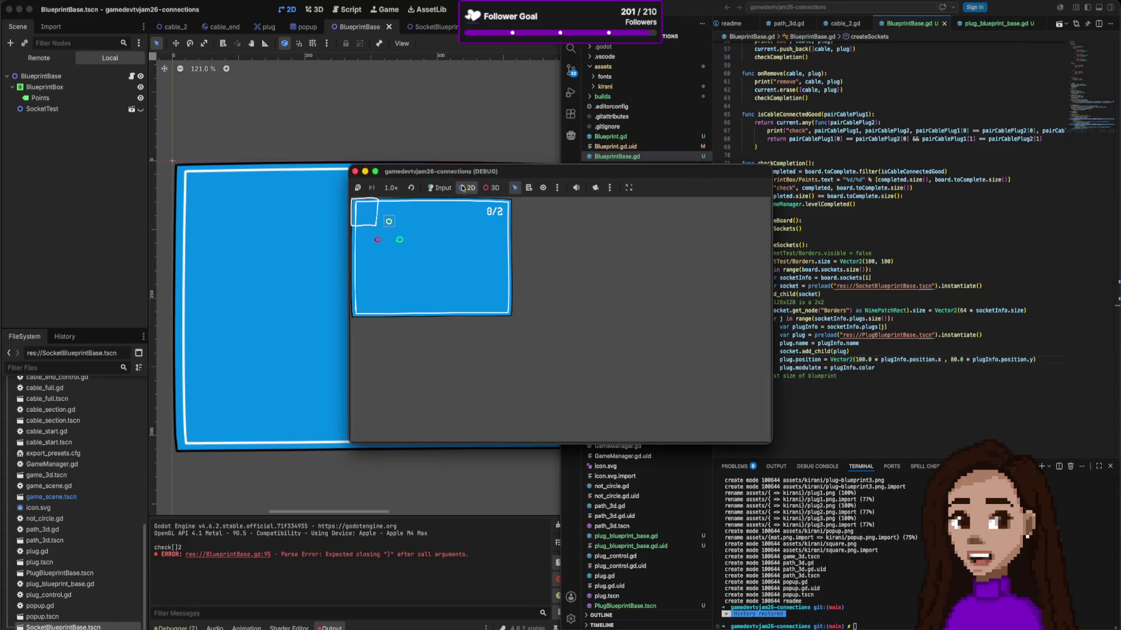
mouse_move(455, 171)
mouse_down()
mouse_move(313, 224)
mouse_move(213, 225)
mouse_up()
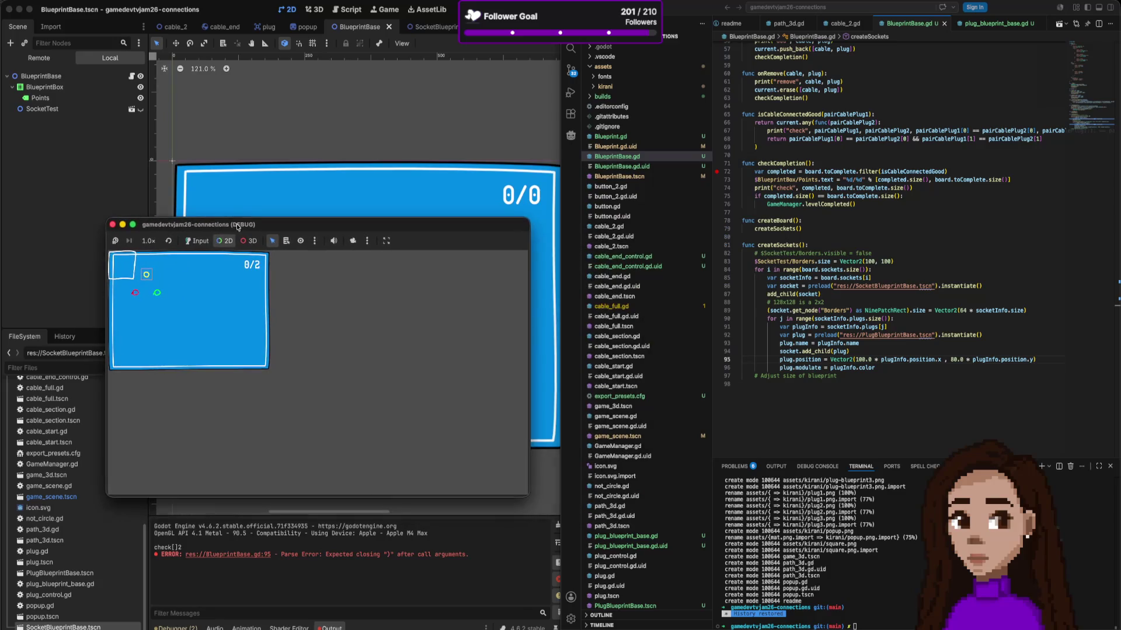
click(395, 83)
key(super+Tab)
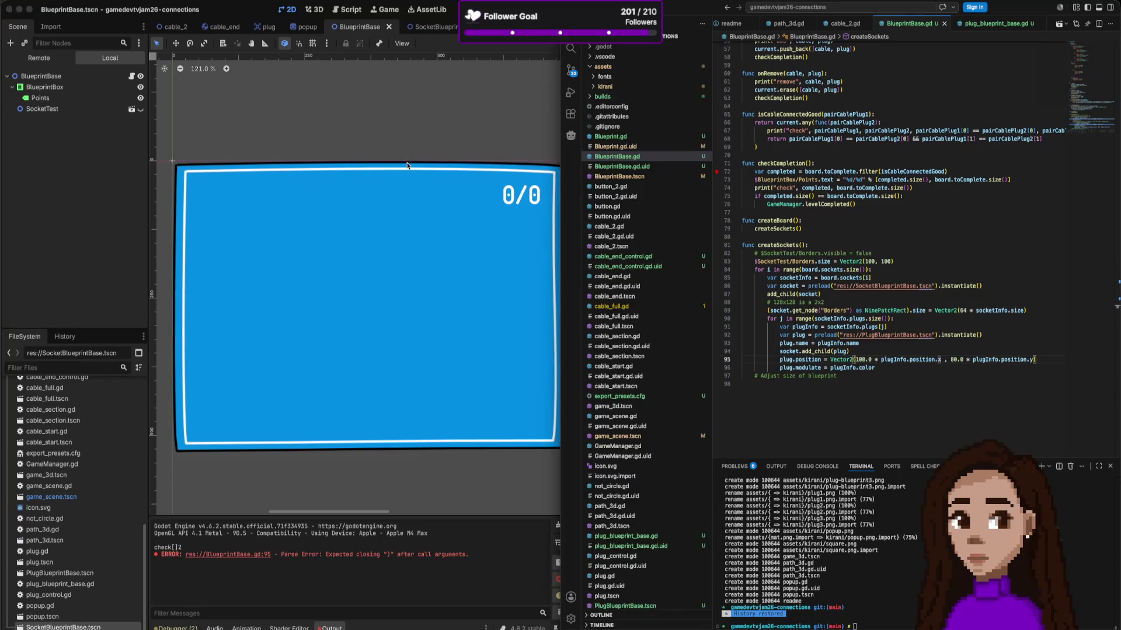
mouse_move(320, 219)
mouse_down()
mouse_move(699, 220)
mouse_move(942, 155)
mouse_up()
click(79, 169)
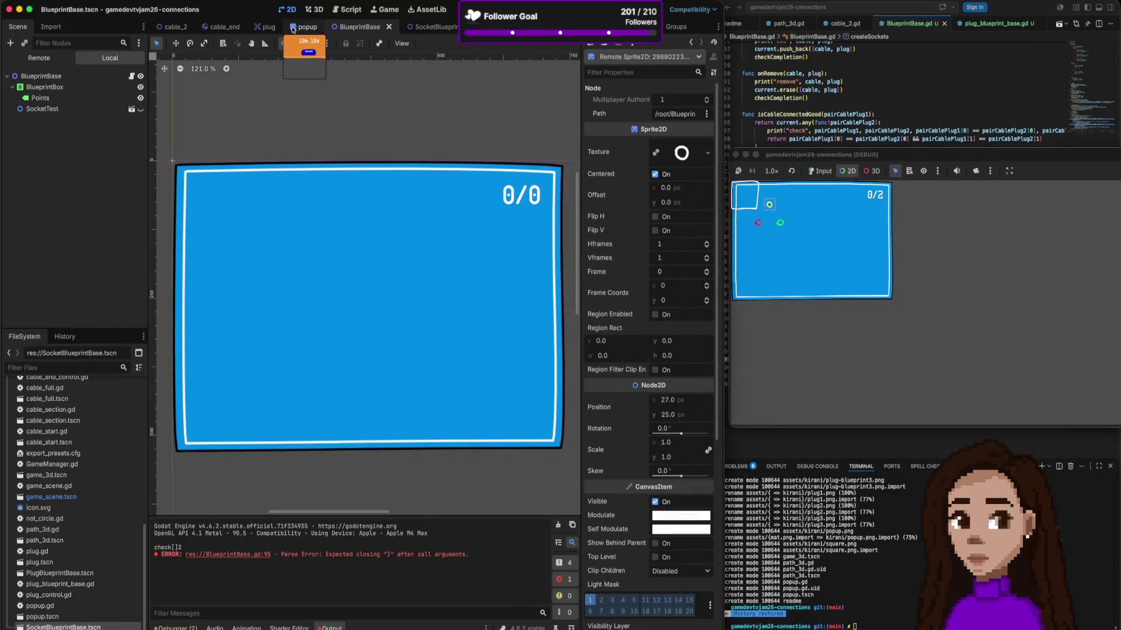
Step: Select remote plug2 and adjust its x position, trying 149.78 and 50 before settling on 40
click(64, 58)
click(45, 218)
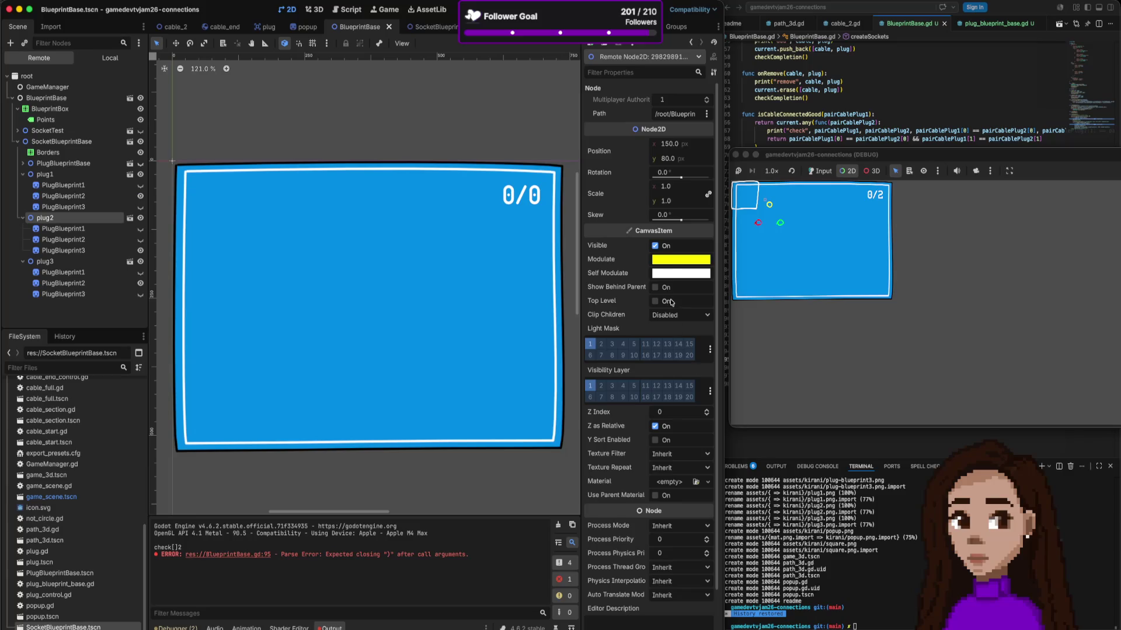
click(669, 144)
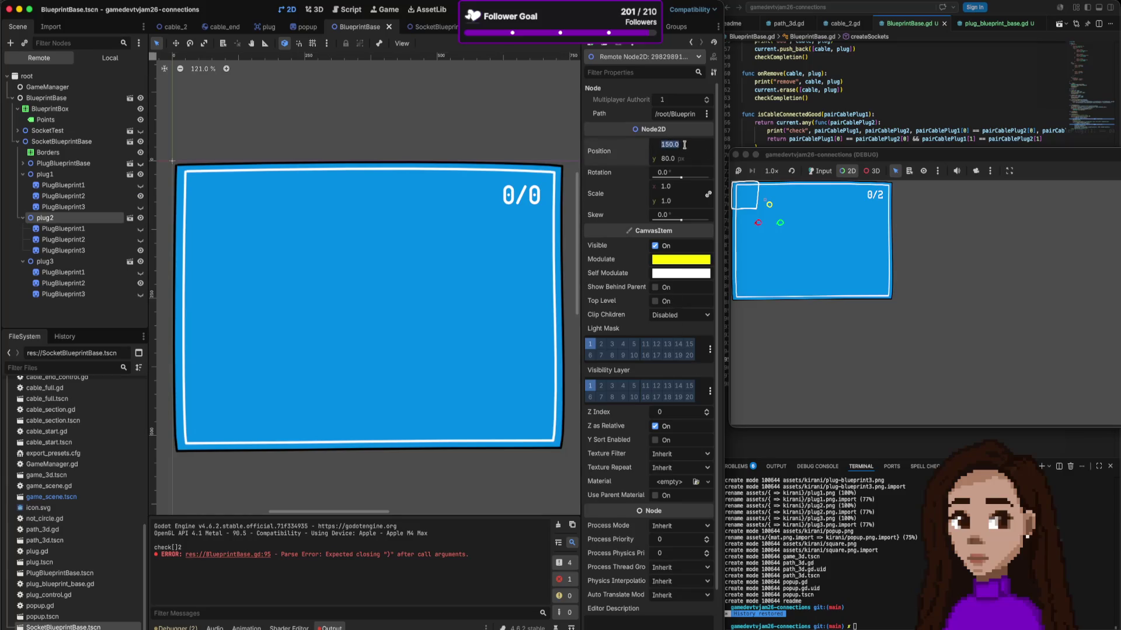
click(661, 146)
key(Delete)
key(Delete)
key(Delete)
text(49.78)
key(Return)
drag(671, 143, 662, 144)
click(688, 145)
text(50)
key(Return)
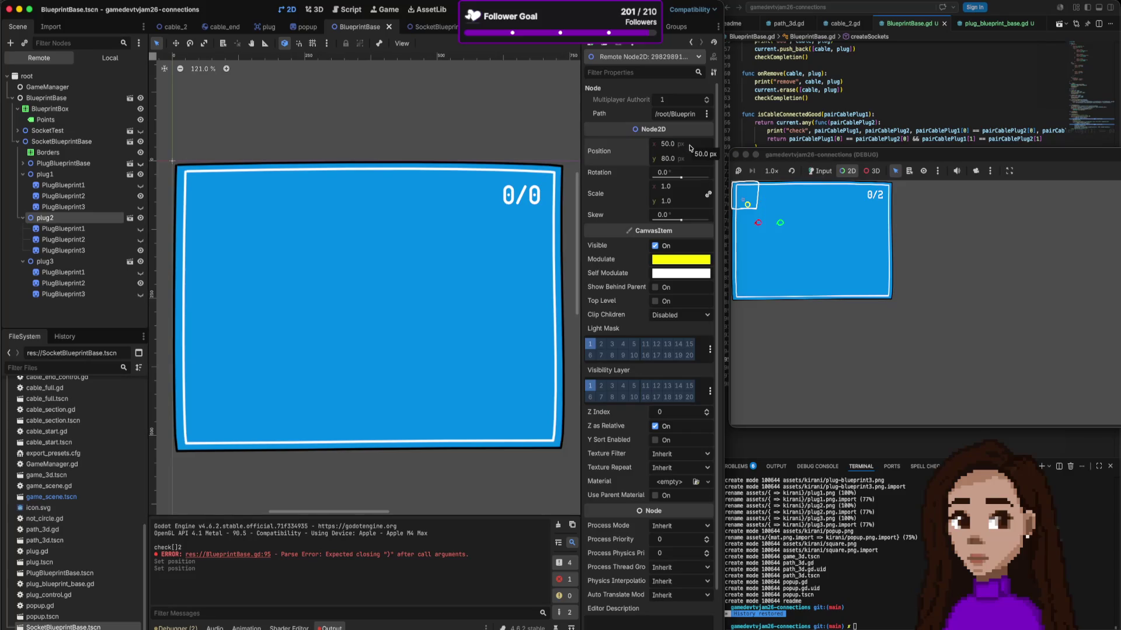
click(693, 145)
click(696, 143)
text(40)
key(Return)
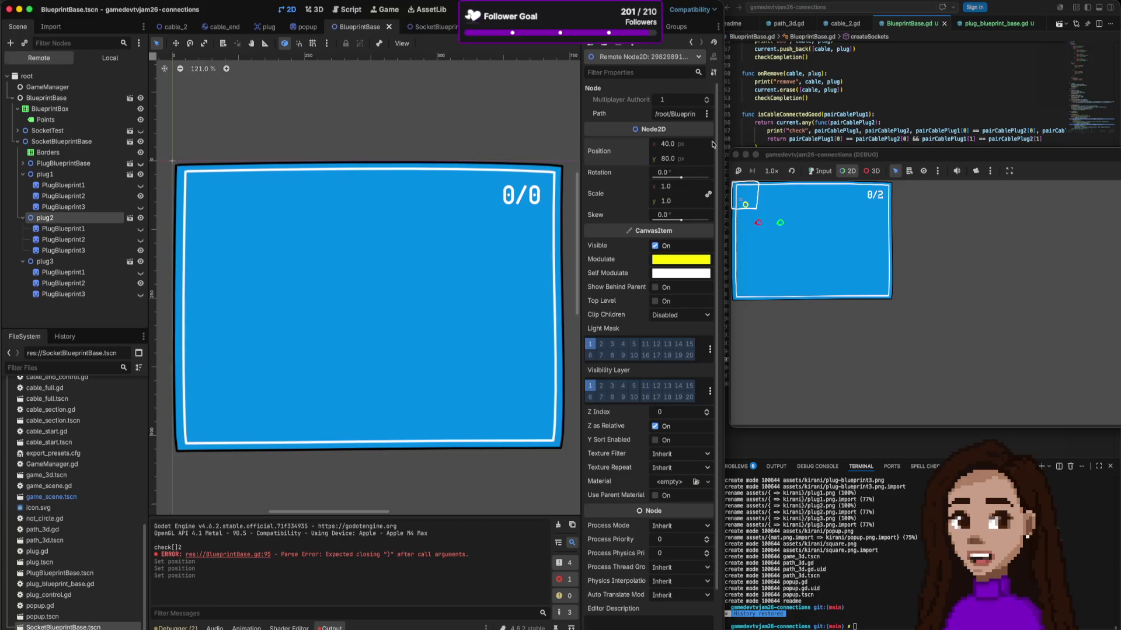
Step: Set plug2's y position to 10, briefly trying 20
click(666, 159)
text(10)
key(Return)
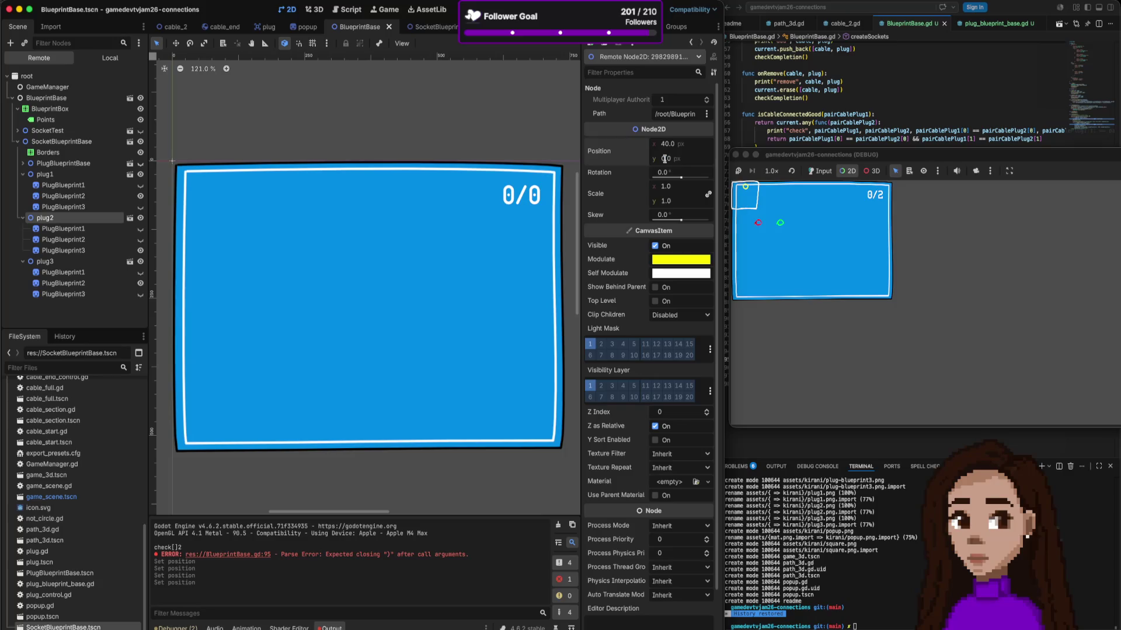
click(664, 158)
text(20)
key(Return)
key(Tab)
click(664, 158)
text(10)
key(Return)
Step: Add -110 to the x term and -70 to the y term on line 95, then save
click(1038, 86)
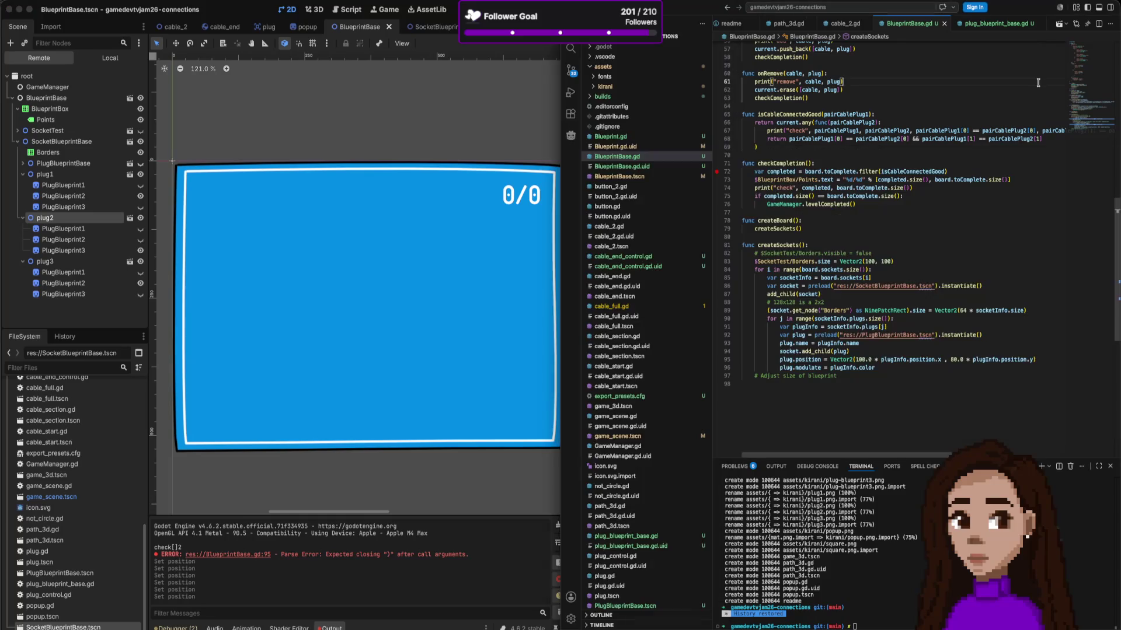
click(943, 360)
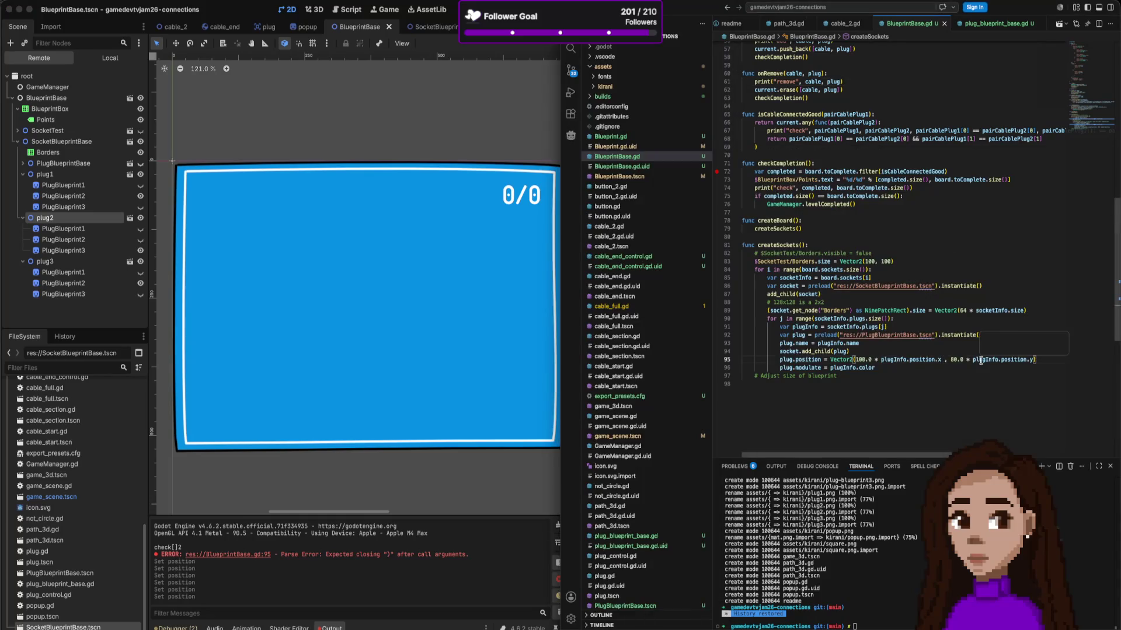
text(-110)
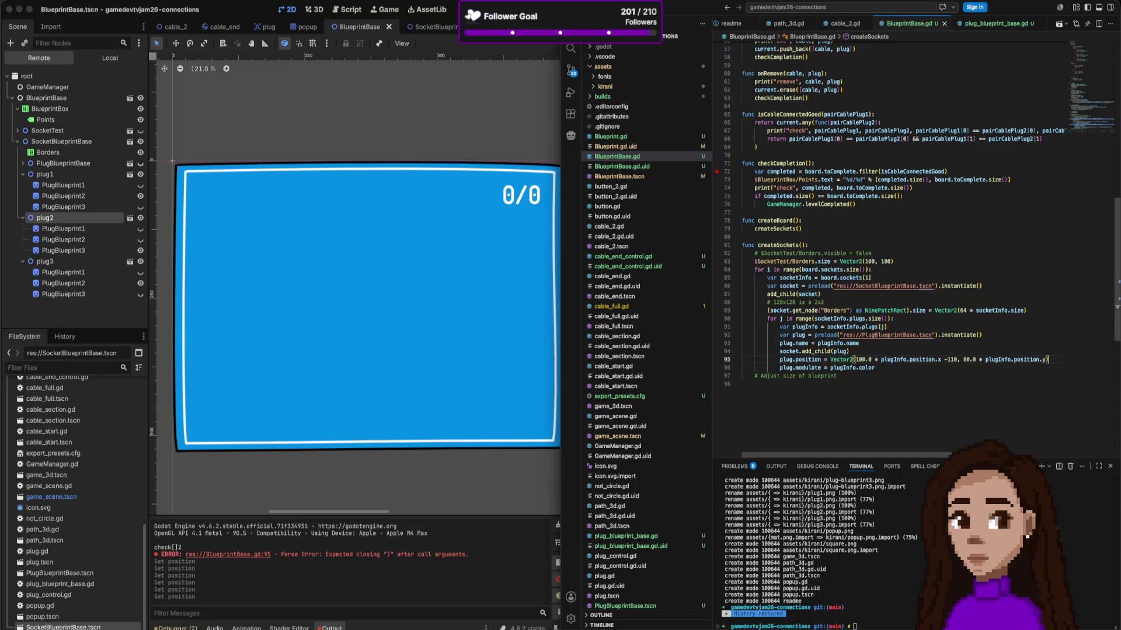
text( -07)
key(BackSpace)
key(BackSpace)
text(70)
key(super+s)
Step: Run the game to check plug placement, then scroll through BlueprintBase.gd
click(484, 111)
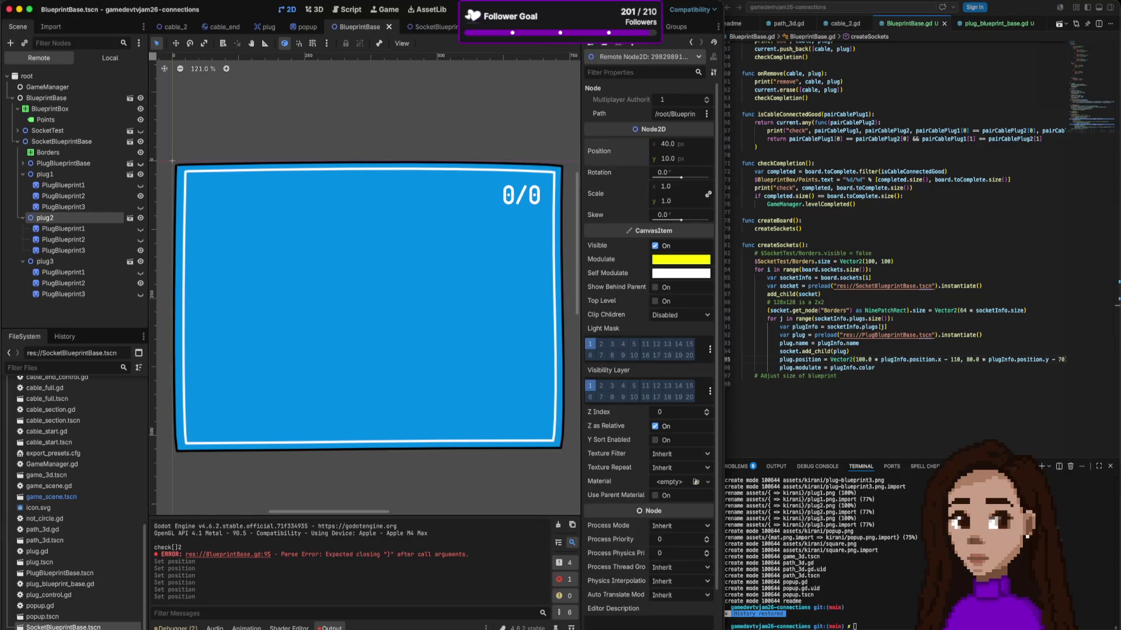
key(super+b)
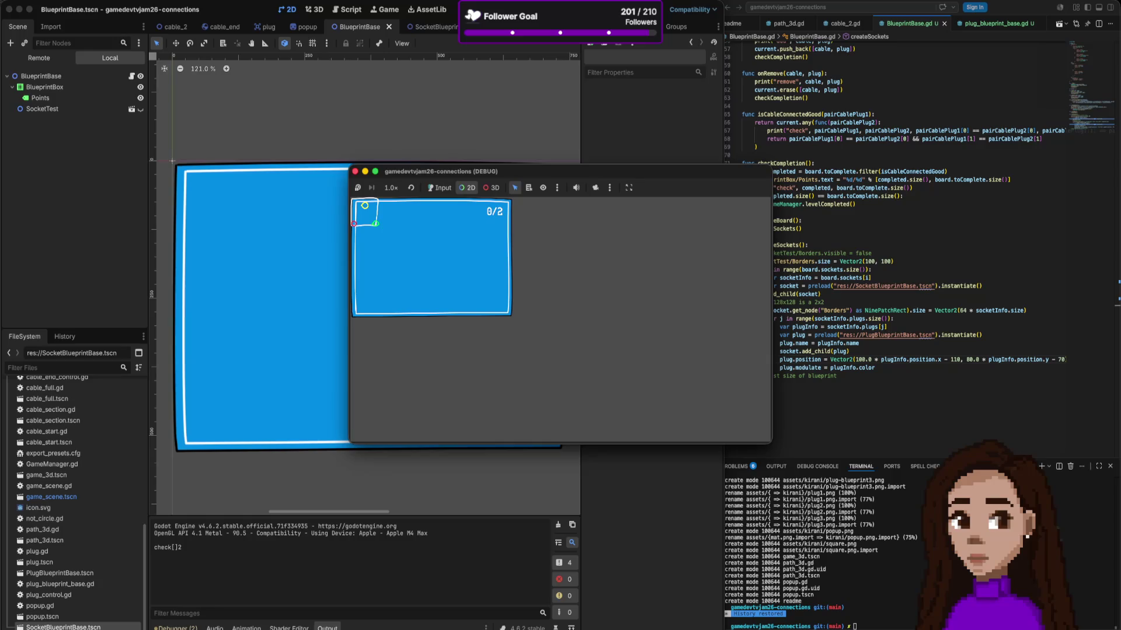
click(1057, 305)
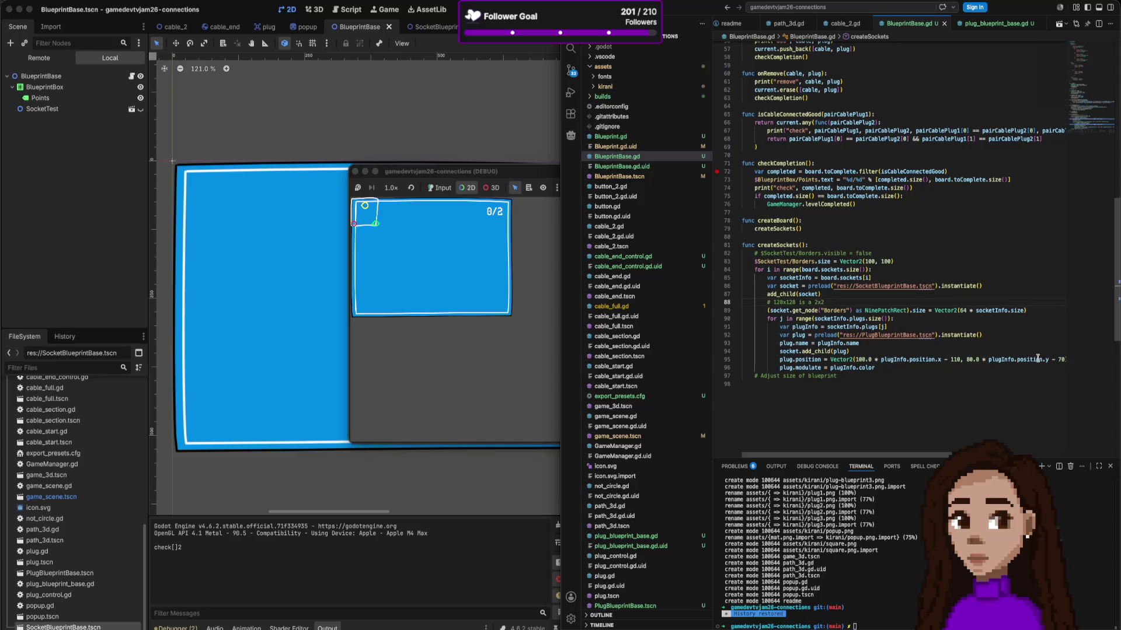
scroll(1038, 358, down, 2)
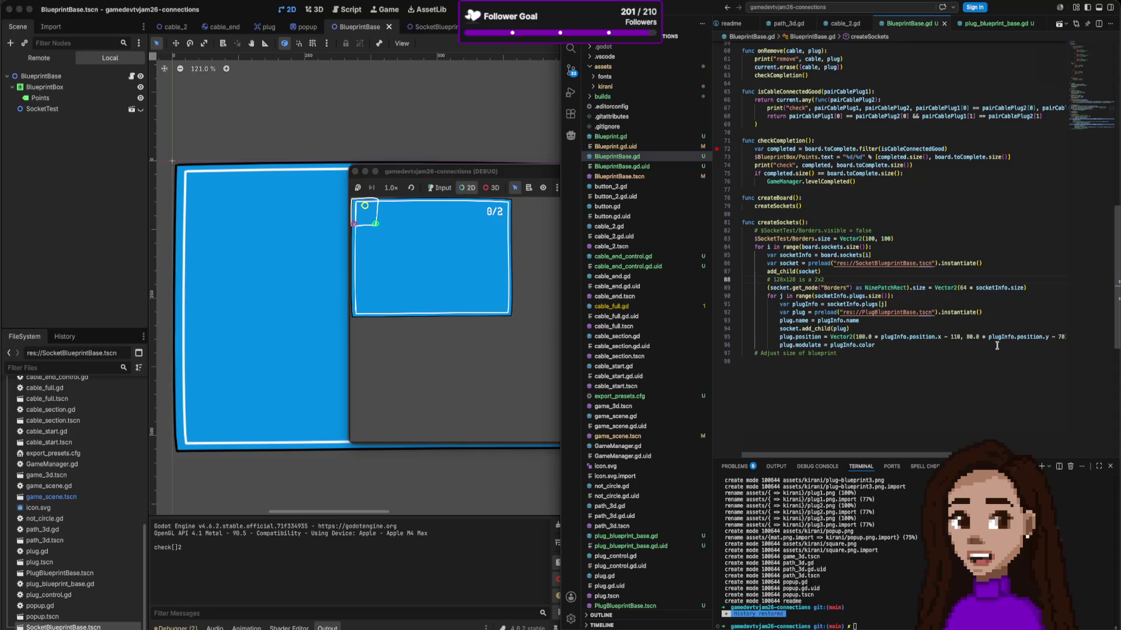
scroll(978, 326, up, 3)
scroll(978, 325, down, 3)
scroll(978, 325, up, 4)
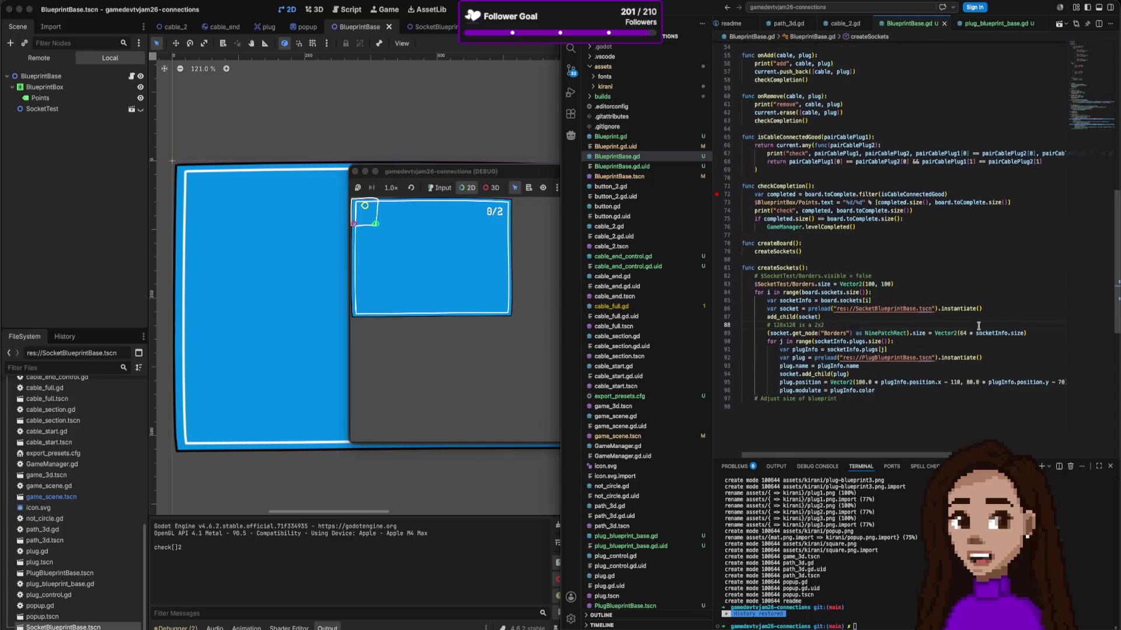
scroll(978, 326, down, 5)
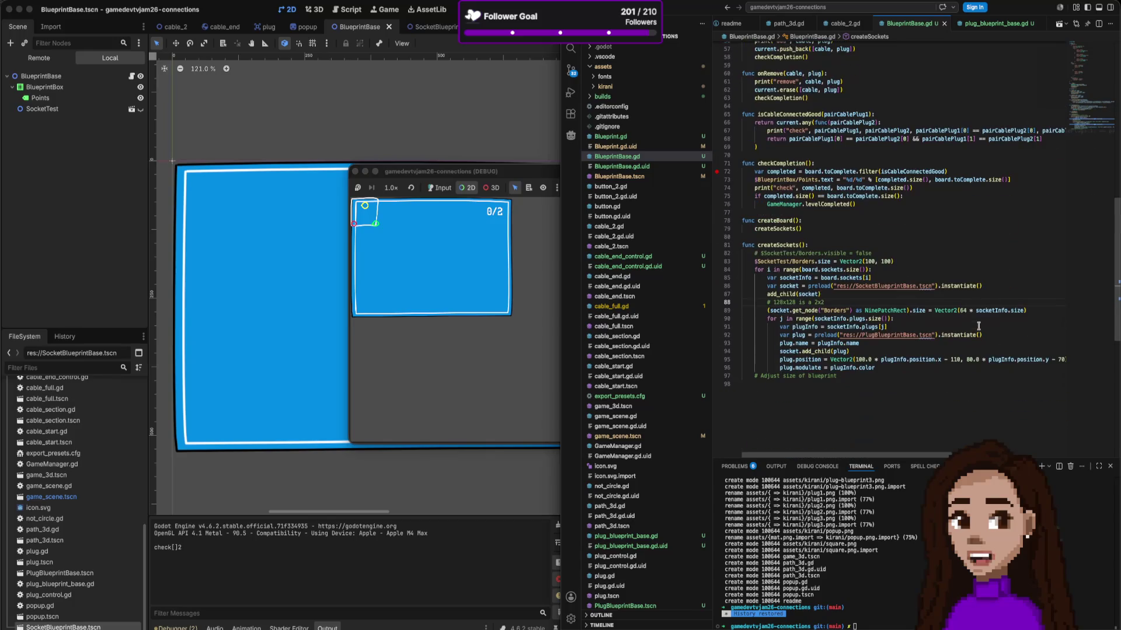
scroll(978, 326, up, 20)
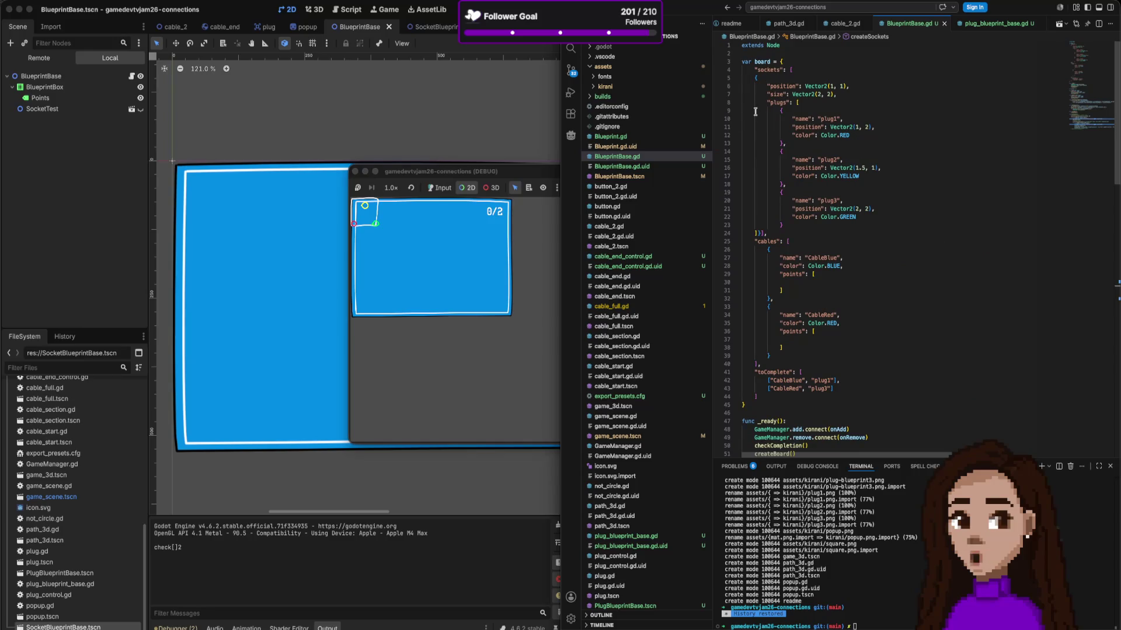
Step: Put the plugs list brackets on their own lines and comment out the old plug block
click(792, 103)
key(Return)
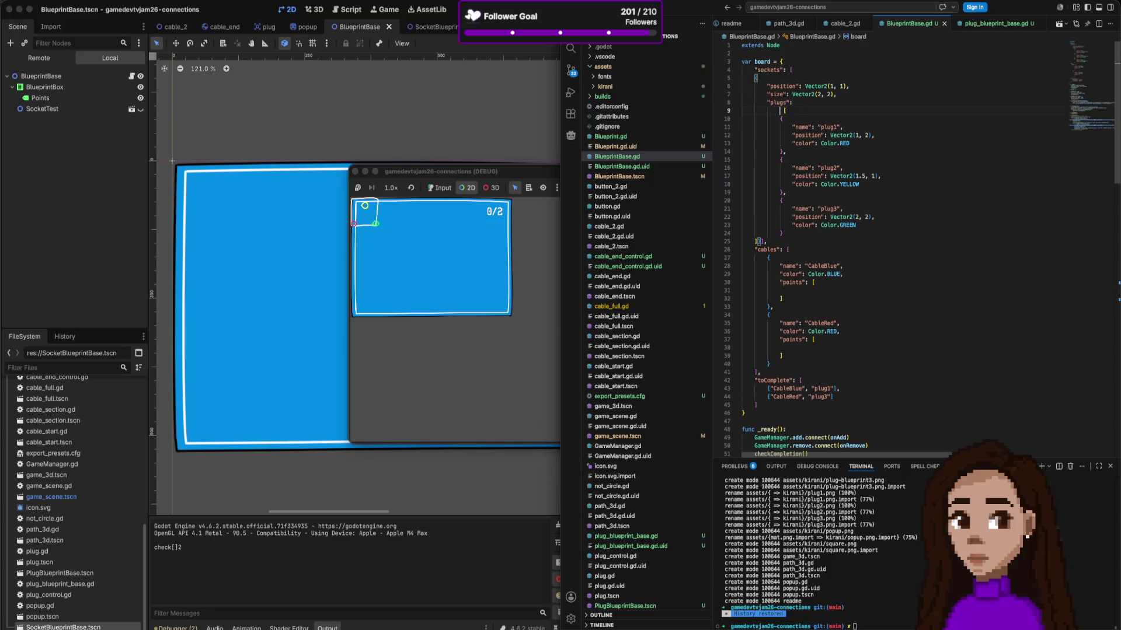
click(759, 241)
key(Return)
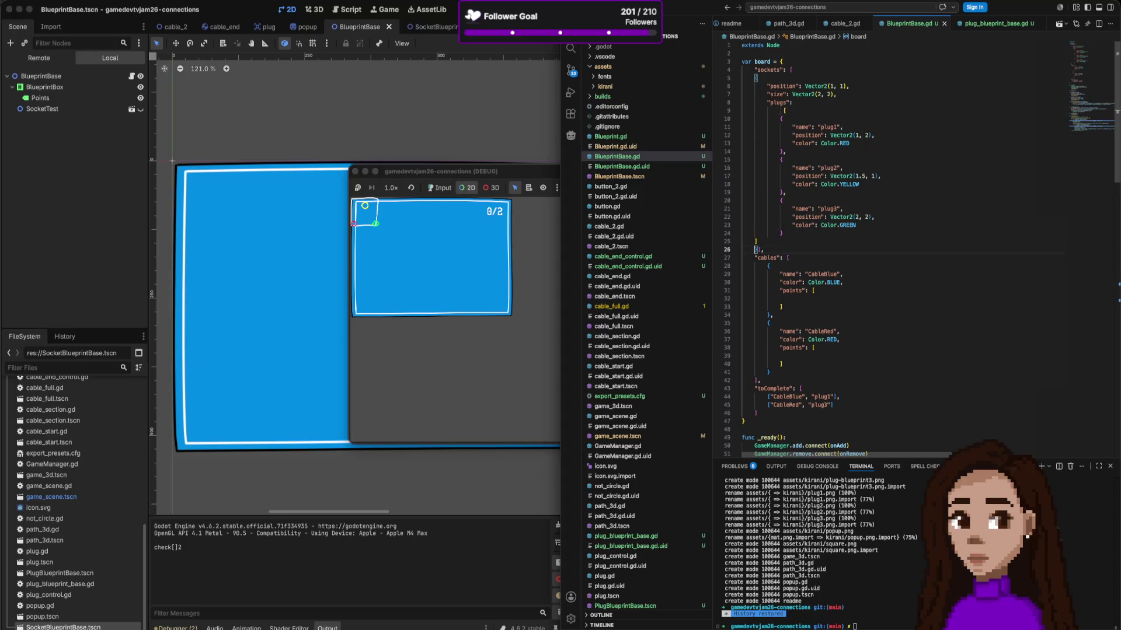
click(755, 241)
drag(784, 111, 771, 109)
key(BackSpace)
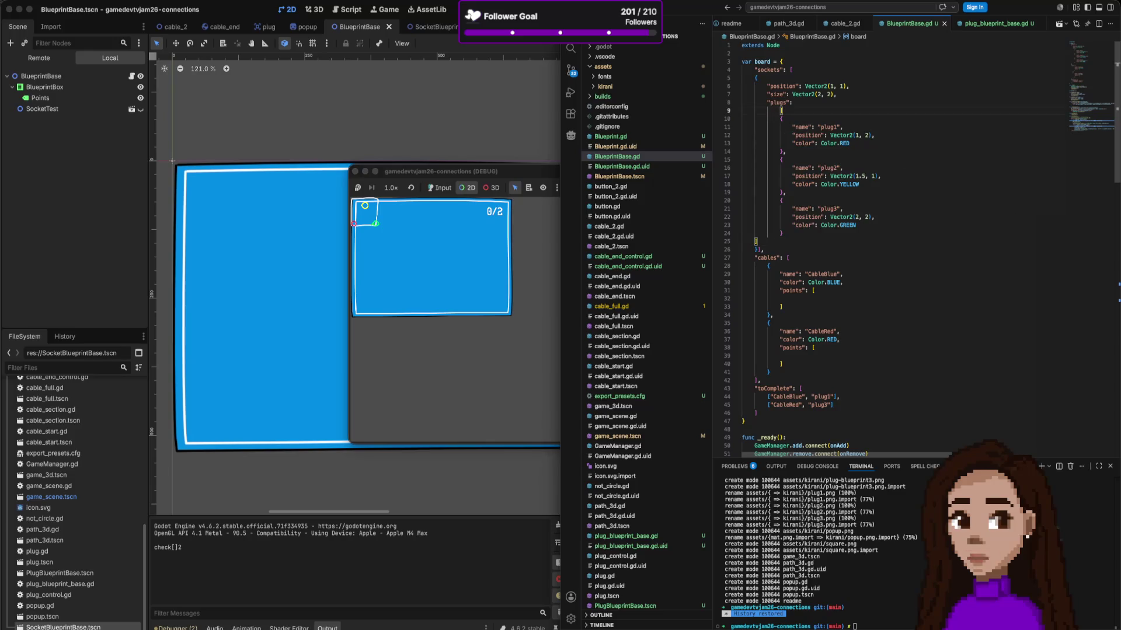
click(753, 241)
key(Tab)
drag(772, 241, 765, 111)
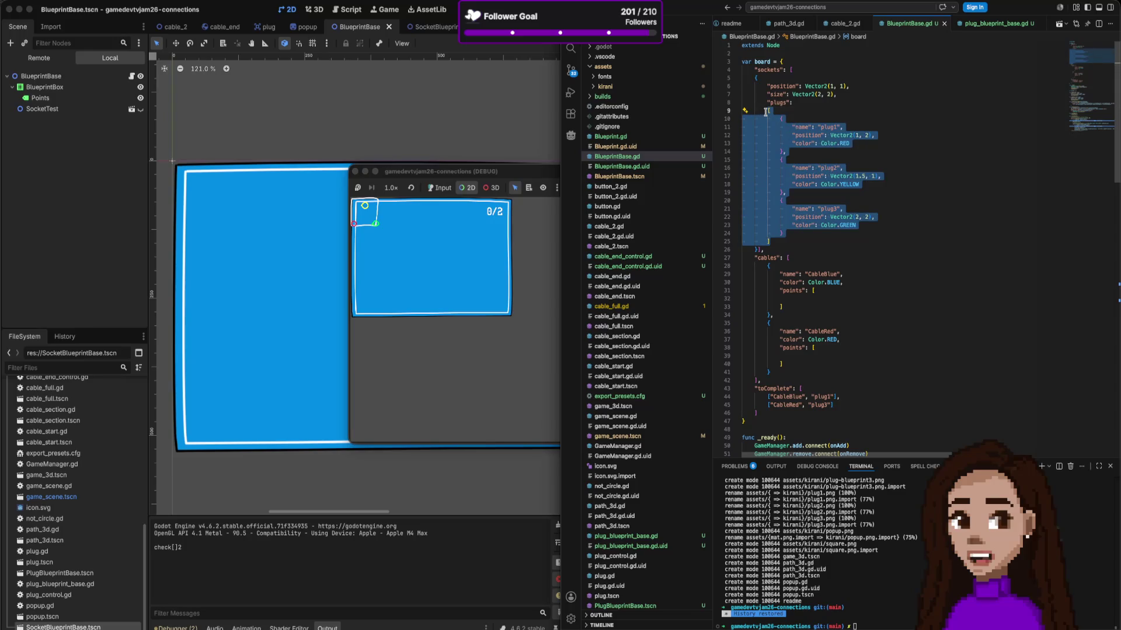
key(super+slash)
Step: Duplicate the commented plug block, uncomment the working copy, and set plug1's y value to 1
key(shift+alt+Up)
key(super+slash)
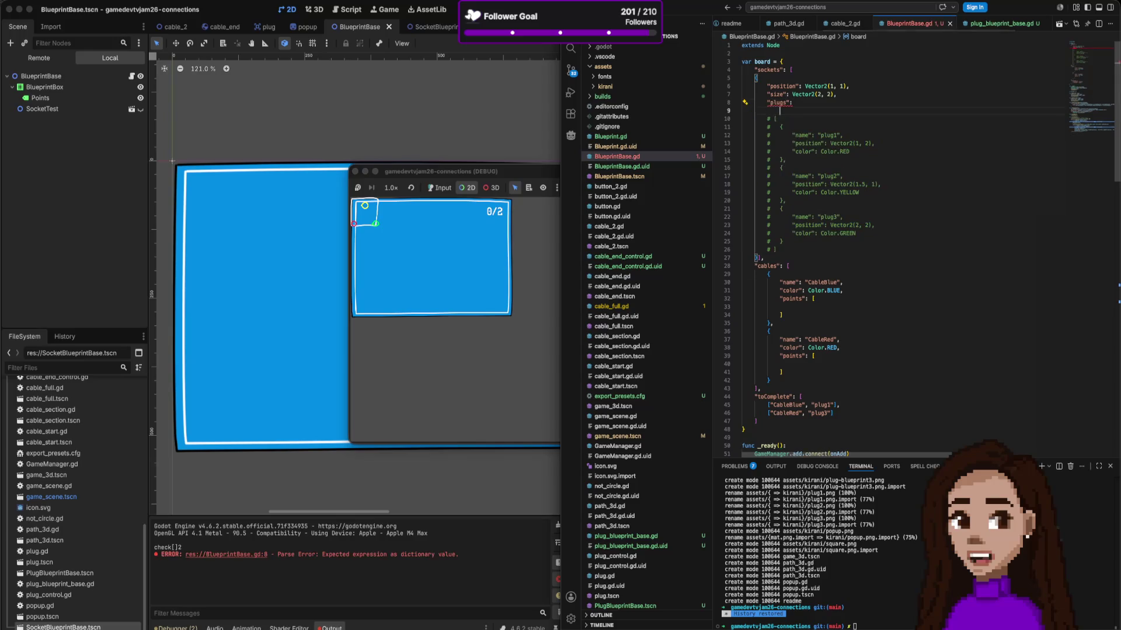
key(Right)
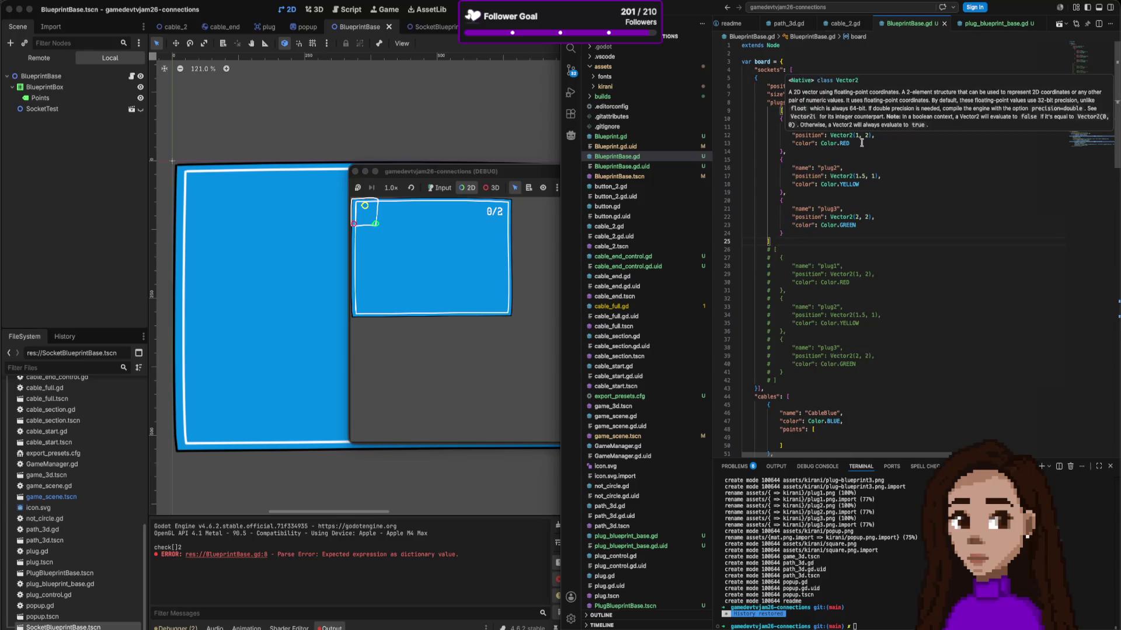
click(871, 135)
key(Left)
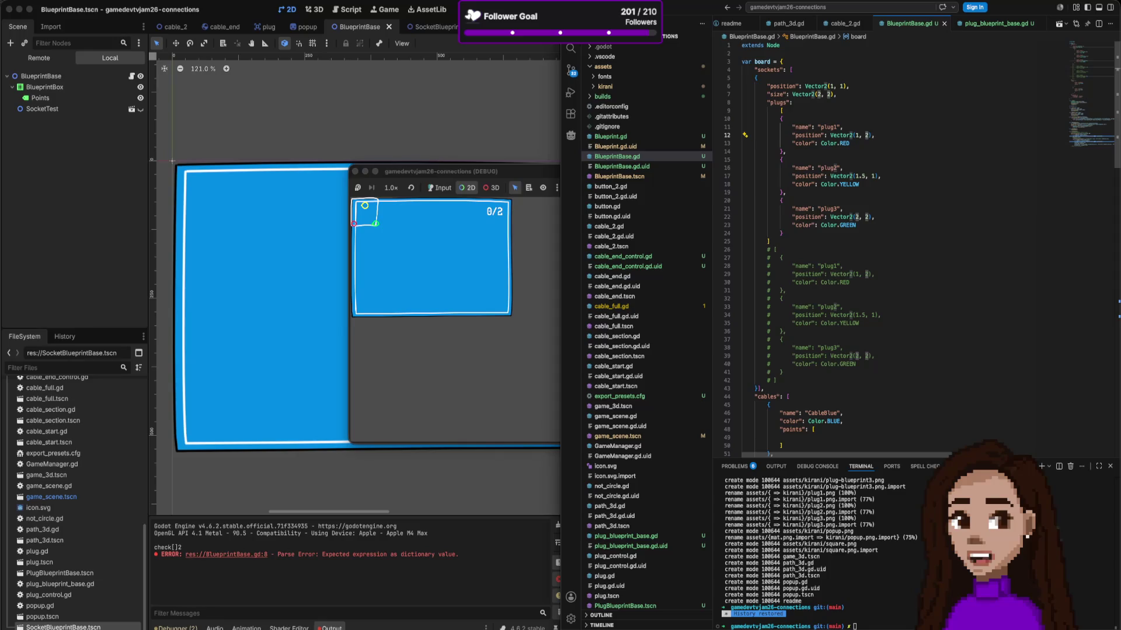
key(Right)
key(BackSpace)
text(1)
key(Down)
key(Down)
key(Down)
Step: Change plug2's position to x 1 and y 2
drag(868, 176, 855, 175)
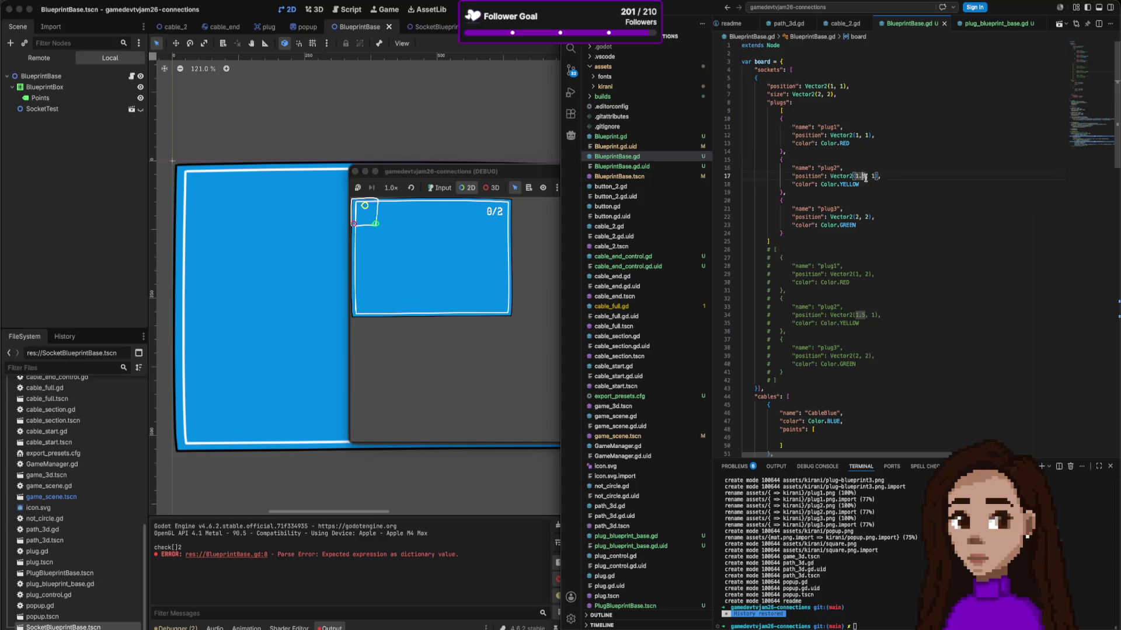
text(2)
key(BackSpace)
text(1)
click(866, 176)
key(BackSpace)
key(BackSpace)
text(2)
Step: Duplicate the plug2 entry as a BROWN plug at position 2, 1 and save
mouse_move(823, 192)
mouse_down()
mouse_move(823, 155)
mouse_move(822, 190)
mouse_up()
key(Return)
key(ctrl+v)
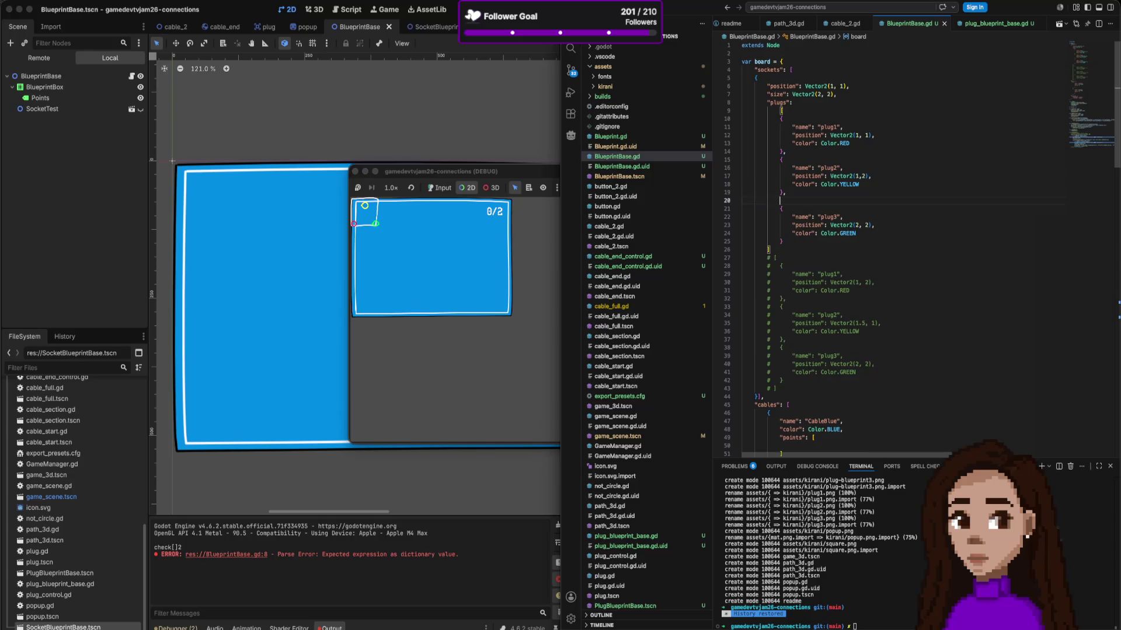
click(856, 225)
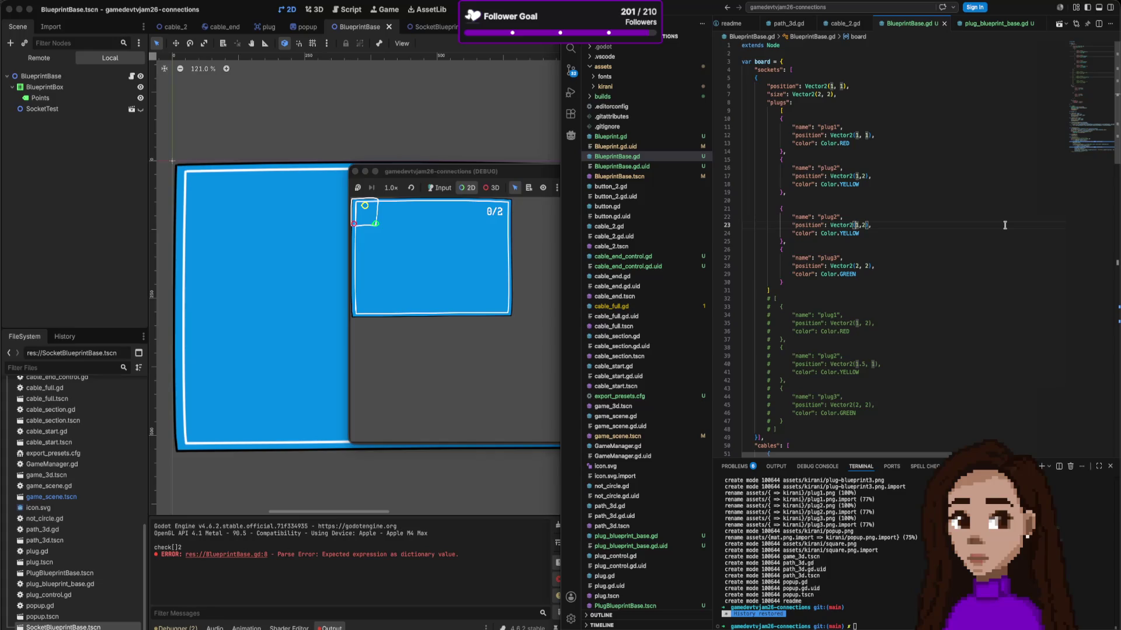
text(2)
key(Right)
key(shift+Right)
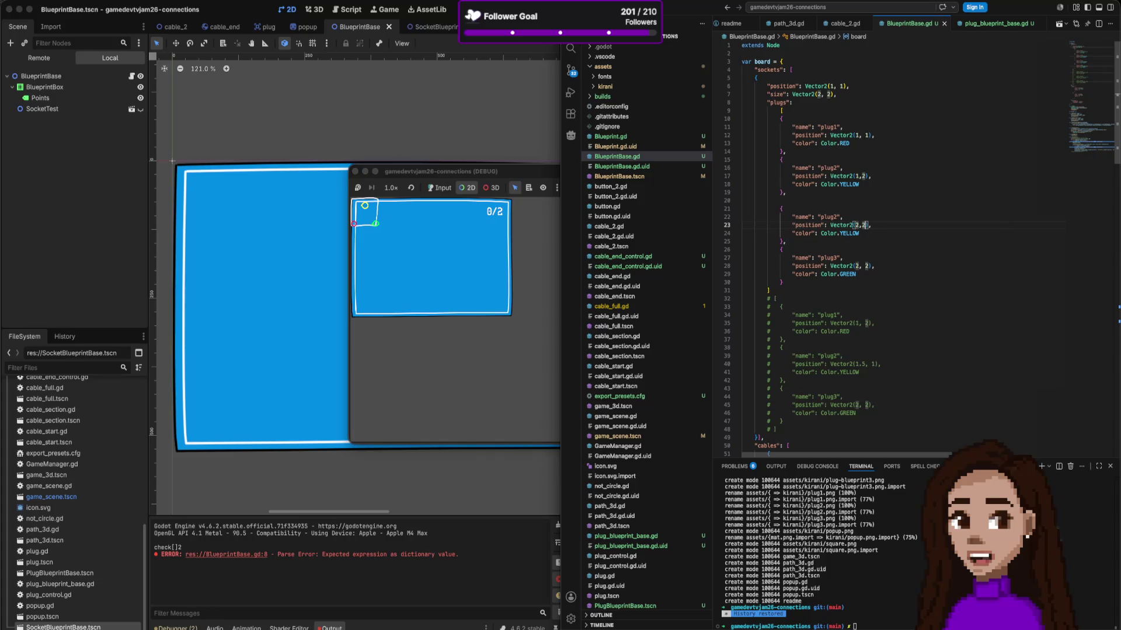
text(1)
key(ctrl+s)
double_click(849, 233)
text(BR)
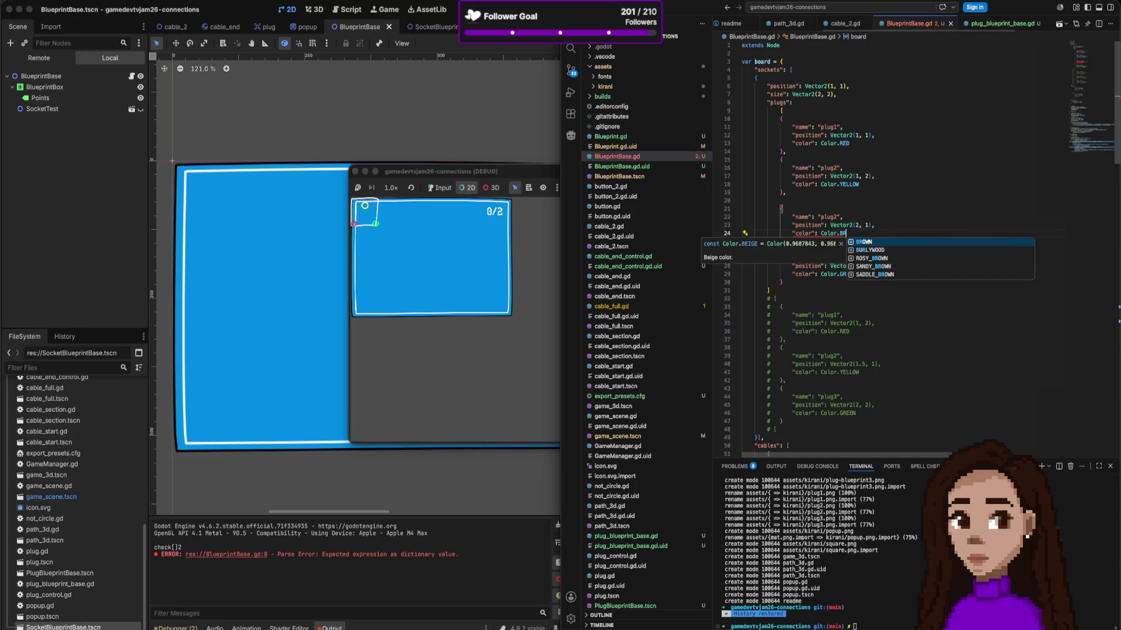
key(Return)
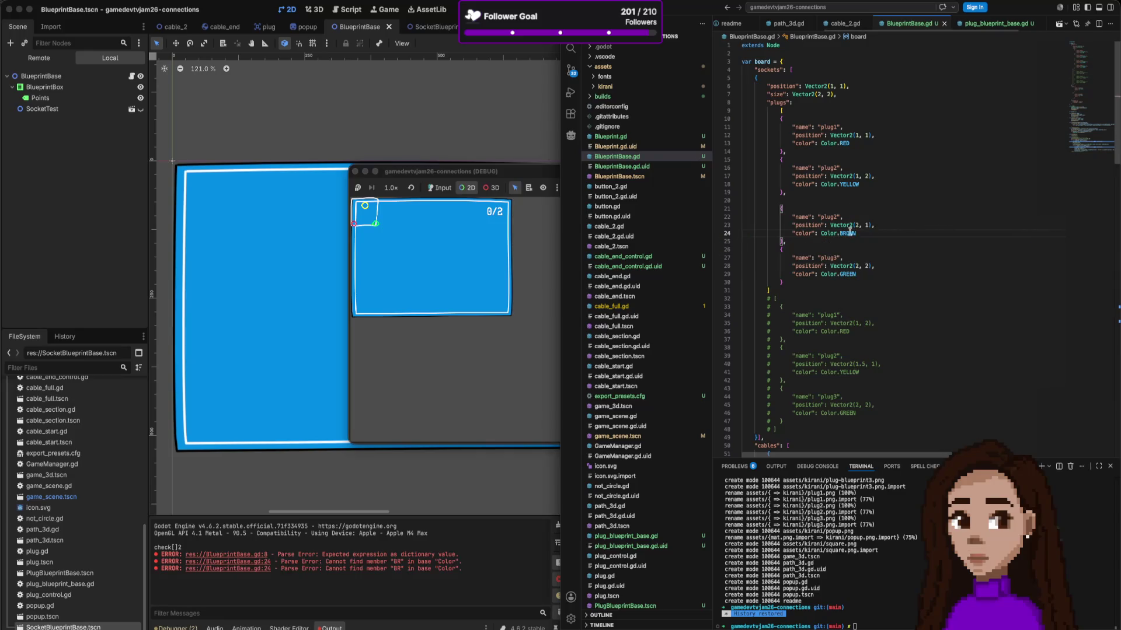
Step: Append another copy of the brown plug entry at Vector2(3, 3) after the last entry
drag(780, 208, 805, 241)
key(super+c)
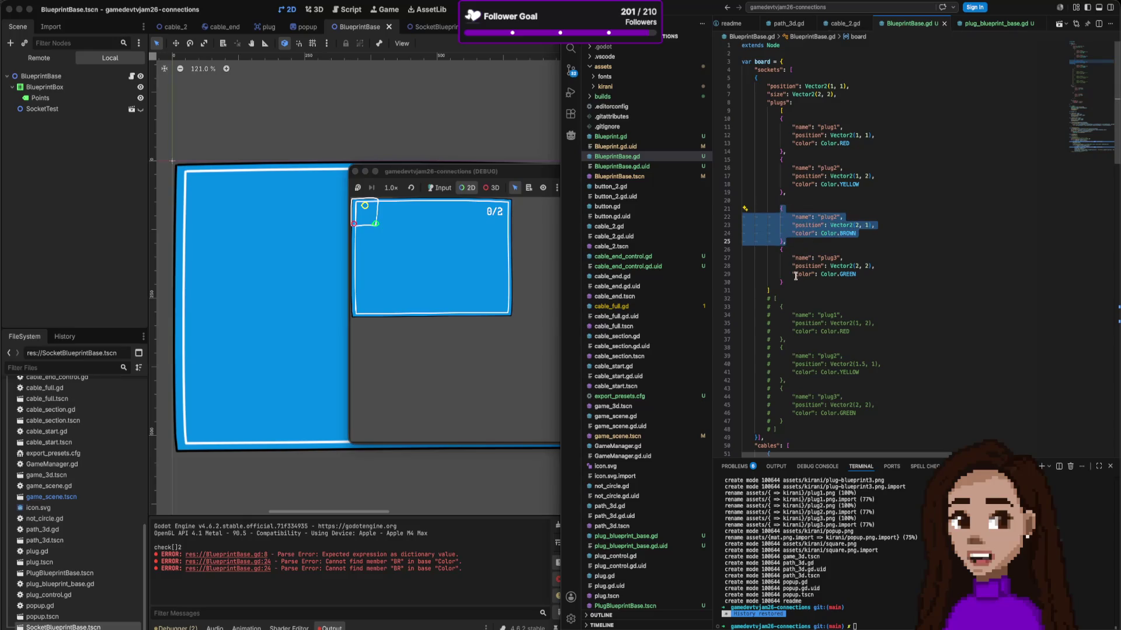
click(793, 282)
text(,)
key(Return)
key(super+v)
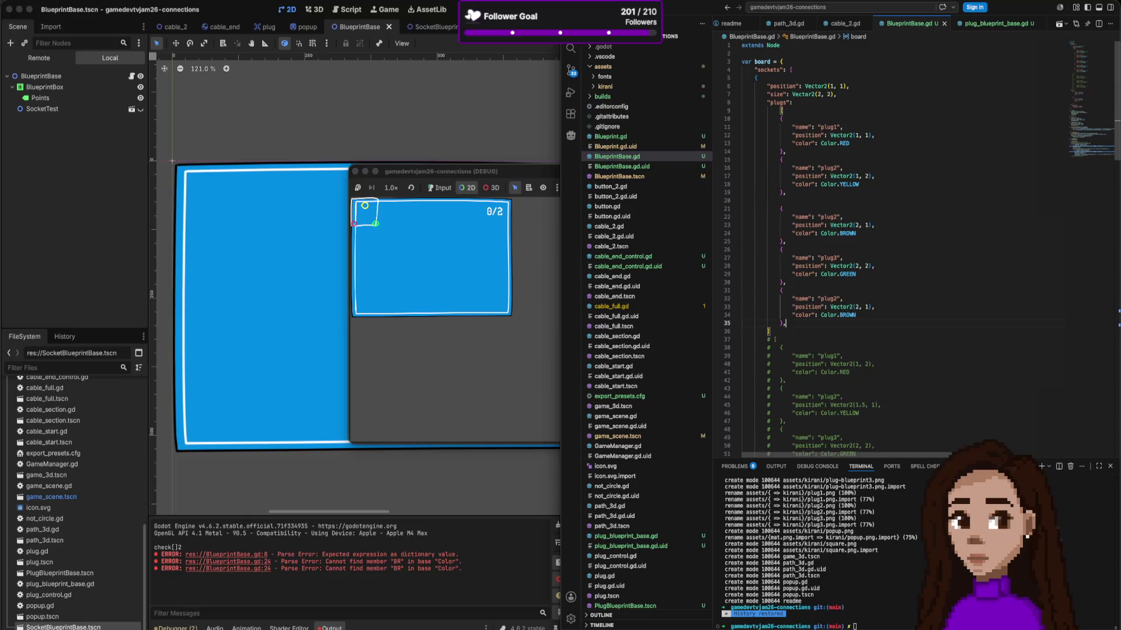
click(856, 307)
text(3)
key(Right)
key(Right)
key(Right)
key(BackSpace)
text(3)
Step: Colour the new plug Color.PINK and close the running game
double_click(850, 314)
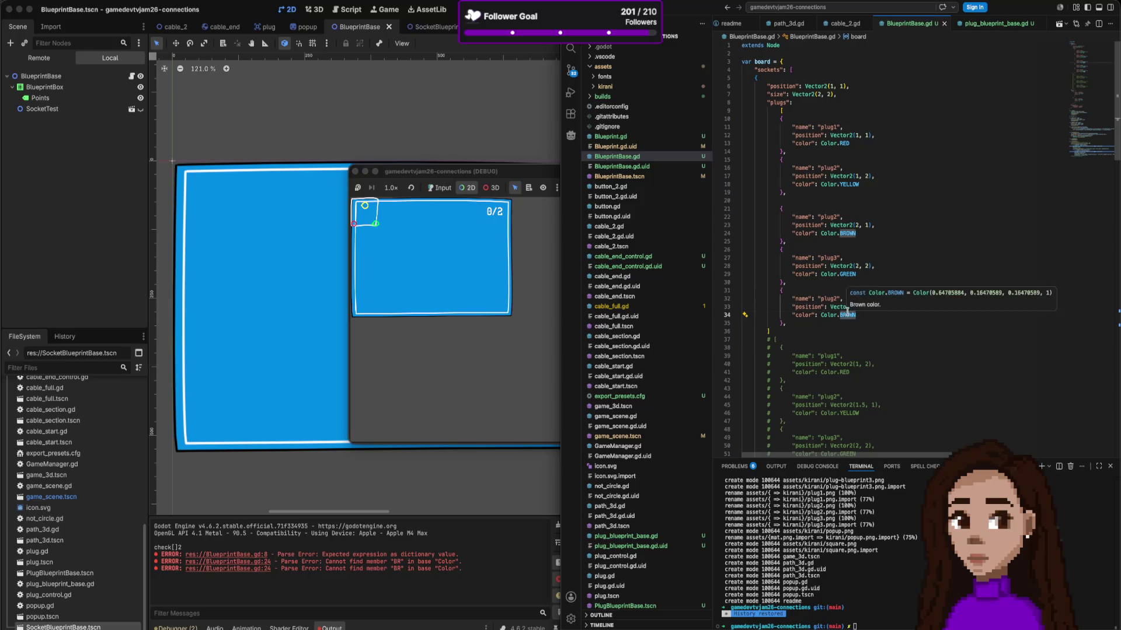
text(PI)
key(Return)
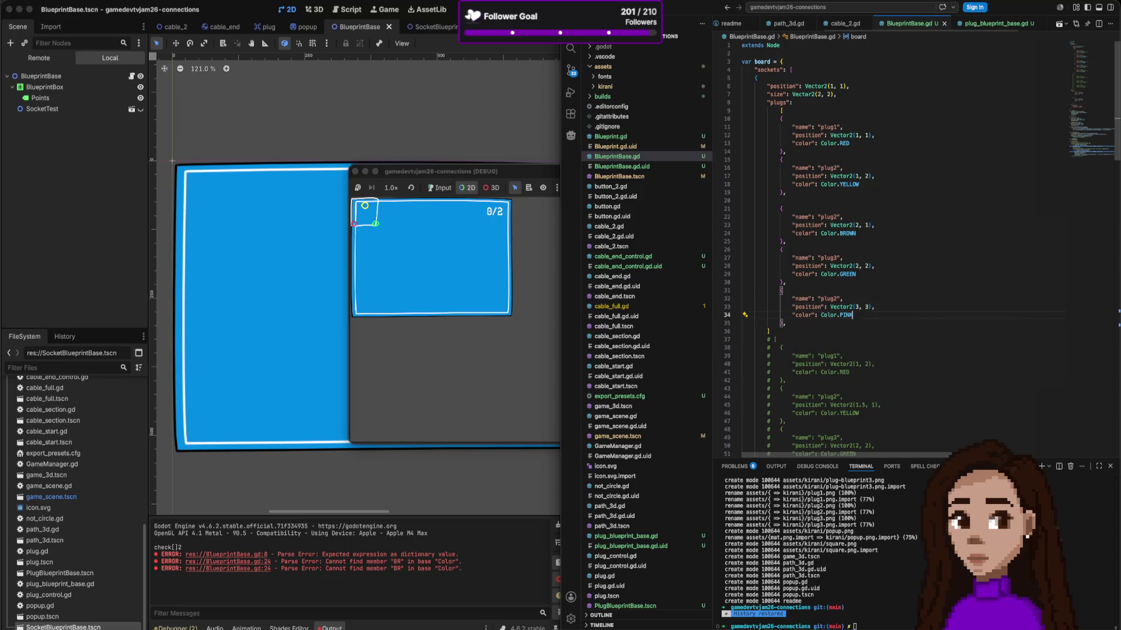
click(518, 299)
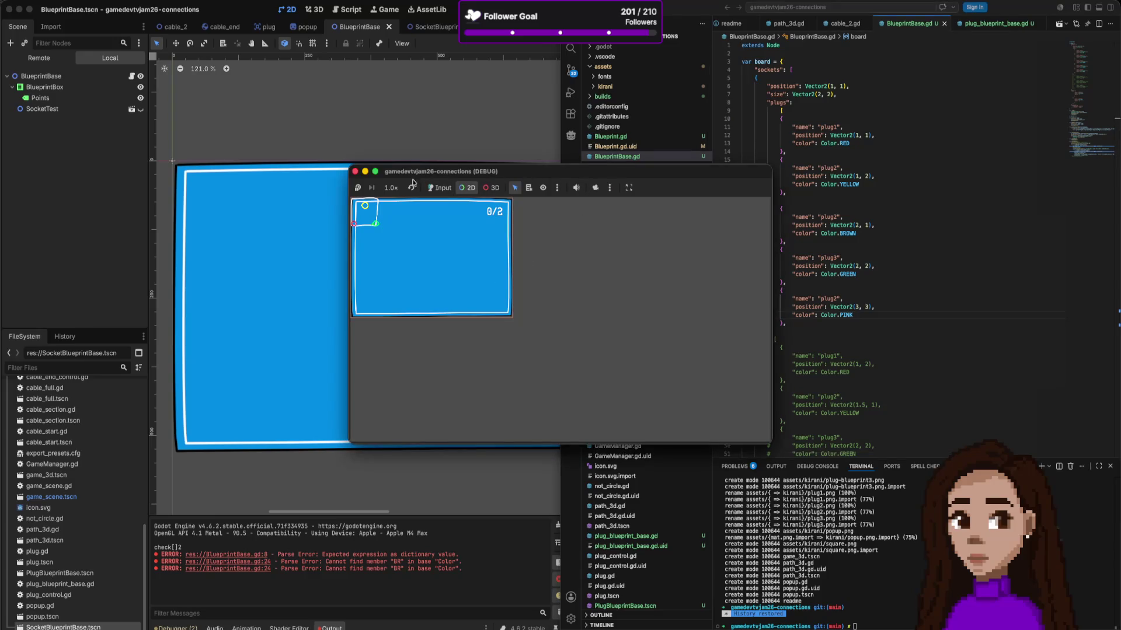
click(355, 171)
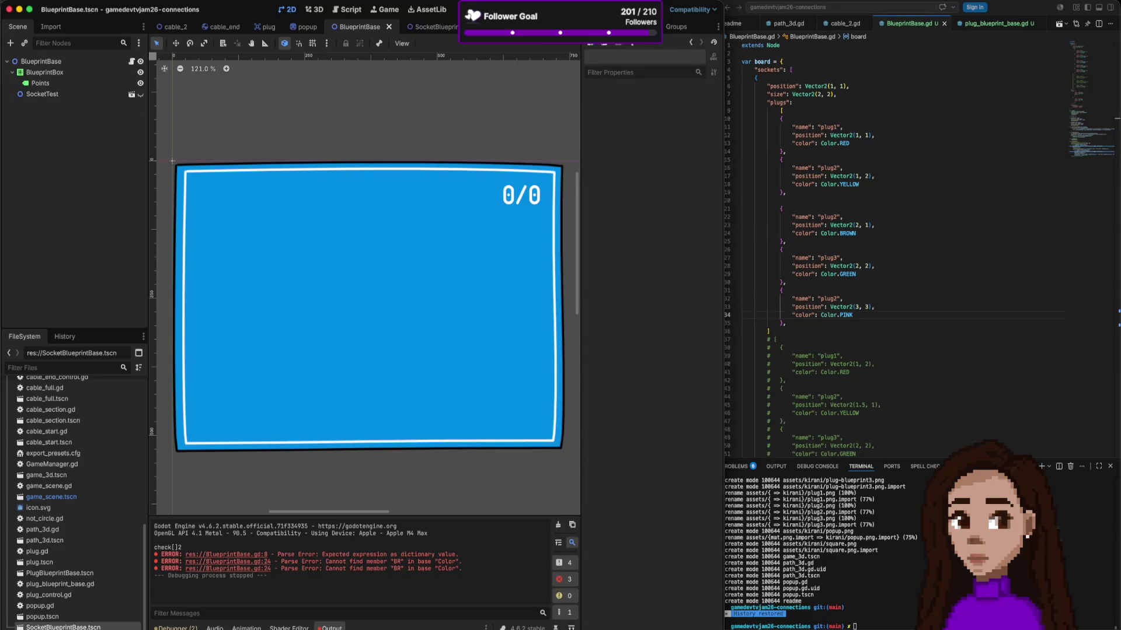
Step: Relaunch the game, then change line 125's spacing factors from 80.0 to 50.0 and from 100.0 to 80.0
key(super+slash)
key(super+b)
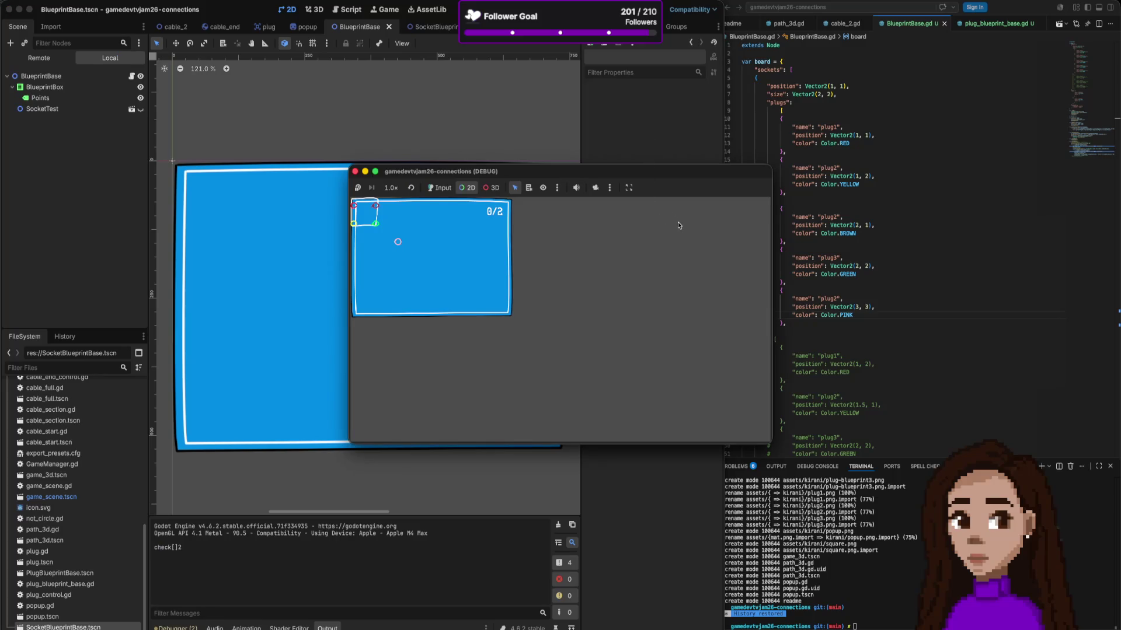
click(809, 216)
scroll(893, 385, down, 15)
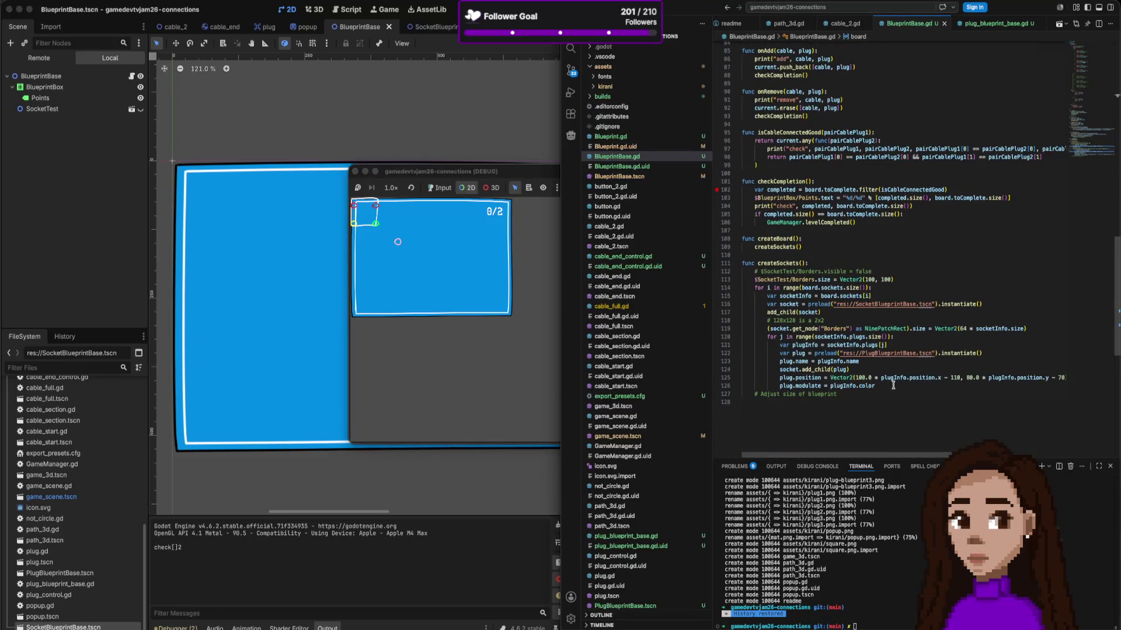
double_click(970, 378)
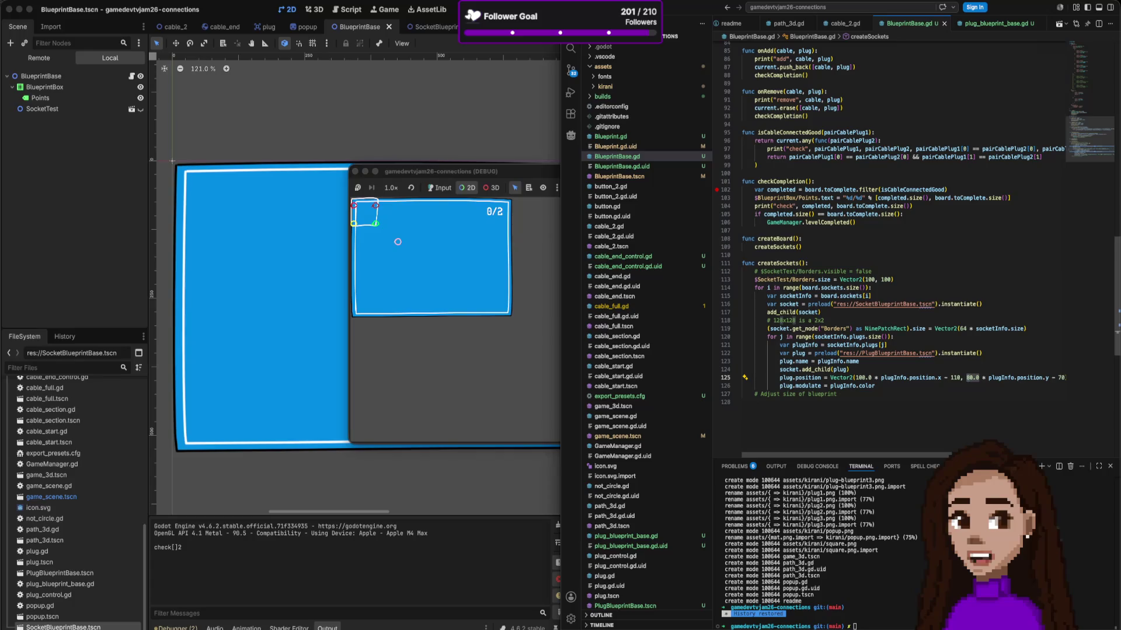
text(5)
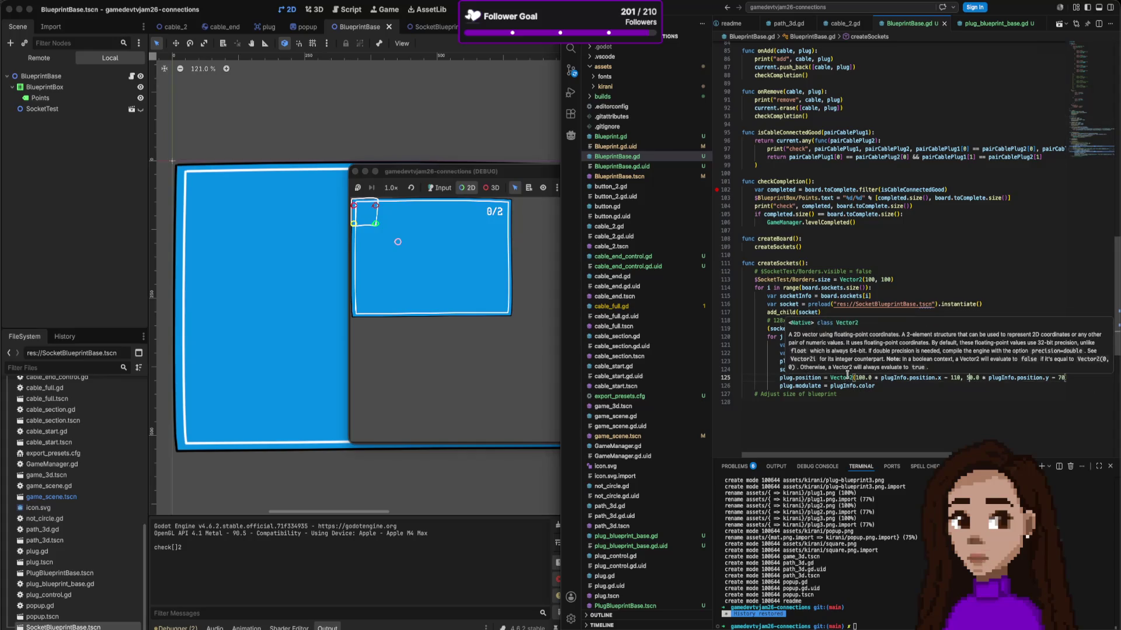
double_click(858, 377)
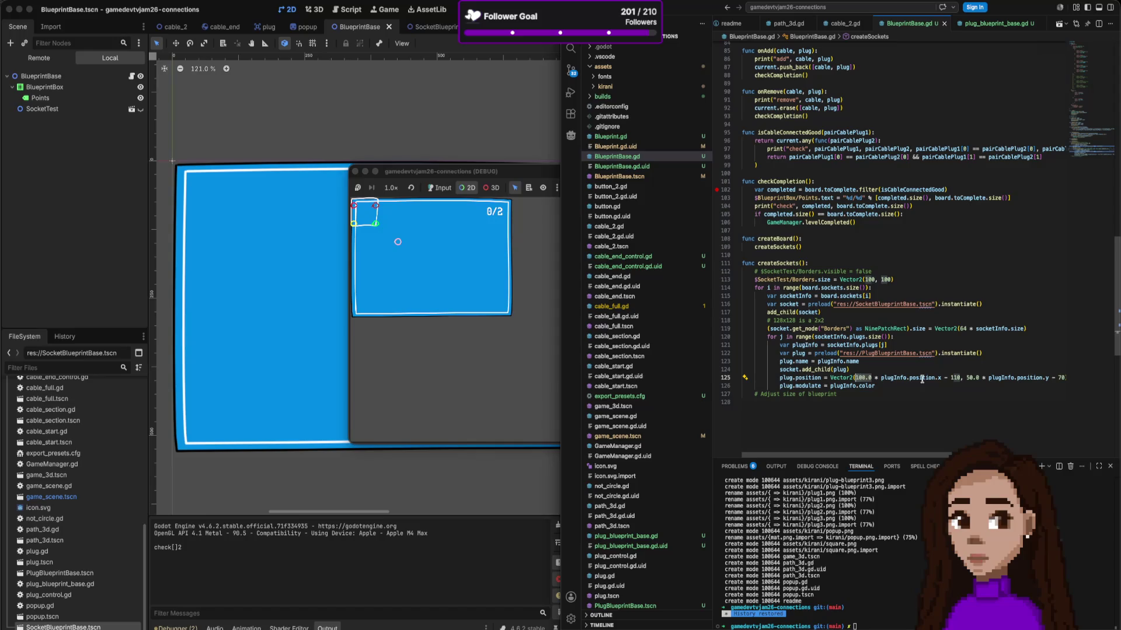
text(8)
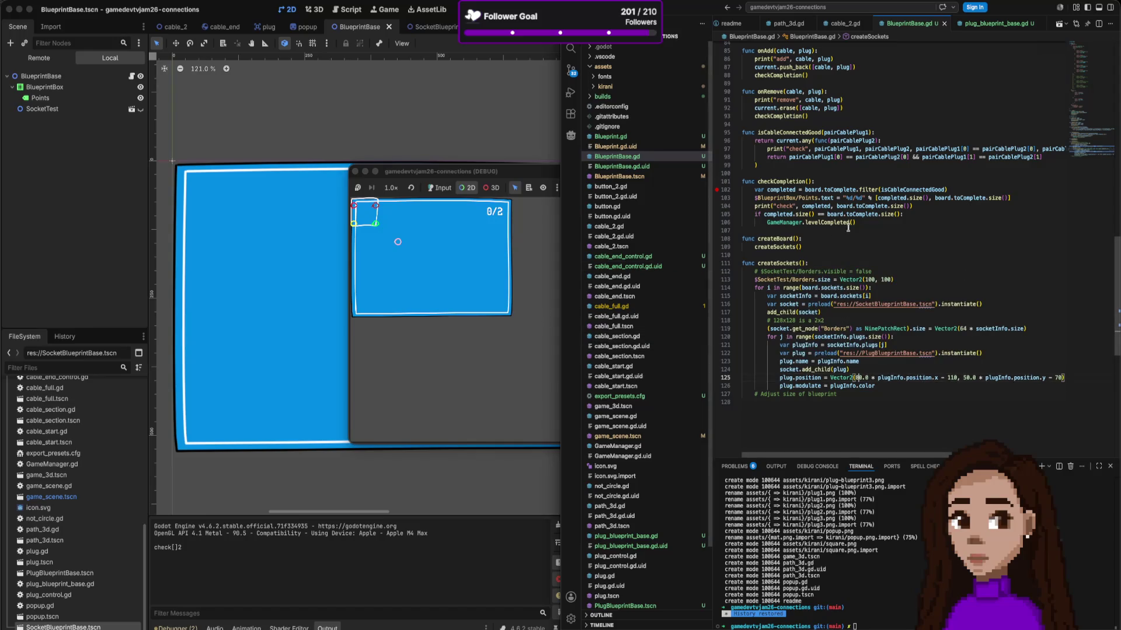
scroll(859, 255, up, 20)
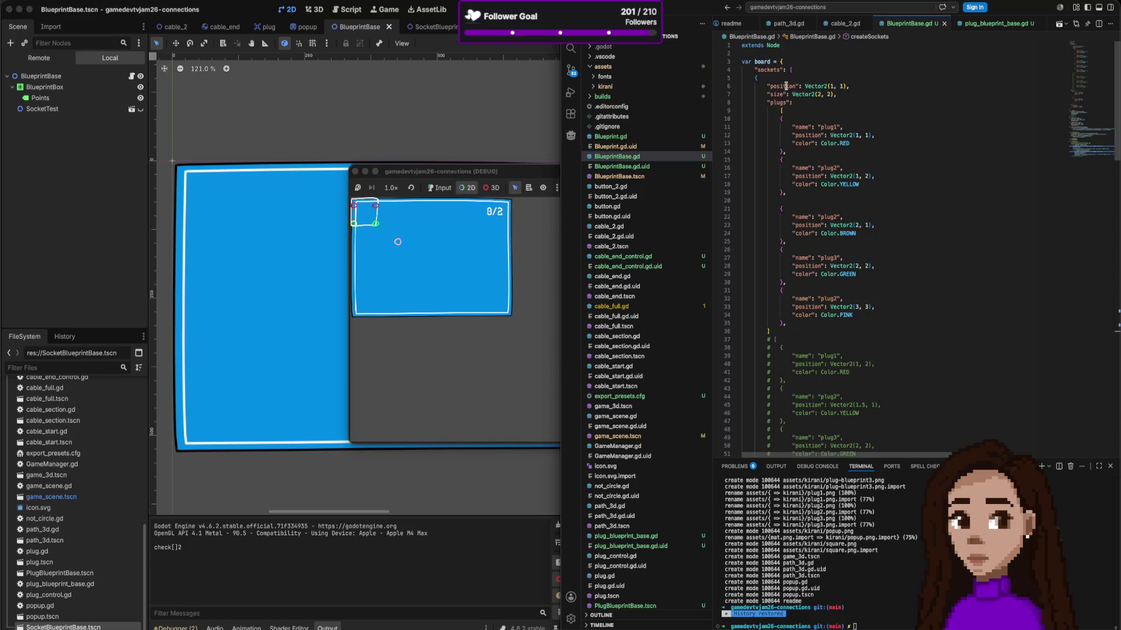
Step: Change the socket size on line 7 from Vector2(2, 2) to Vector2(3, 3)
click(818, 94)
key(super+d)
key(super+d)
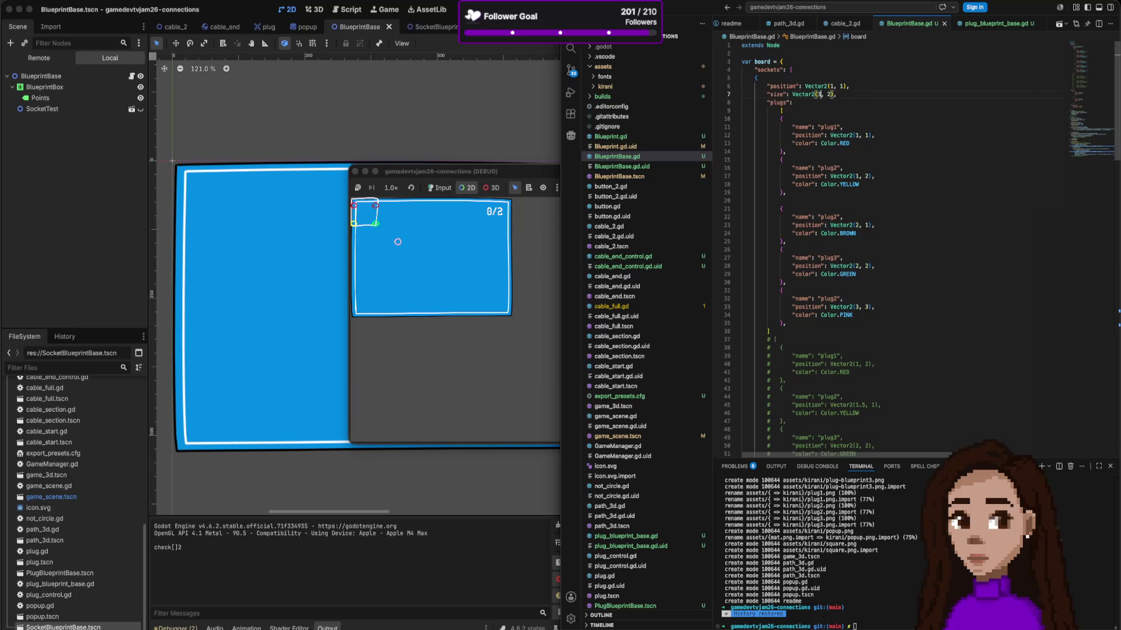
text(3)
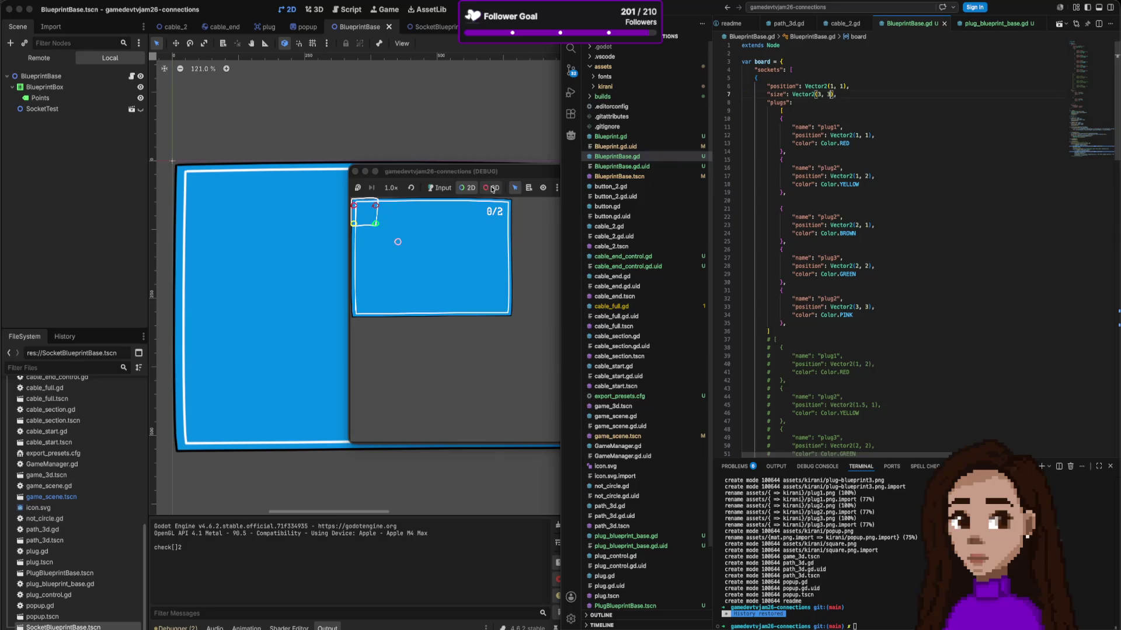
Step: Close the running game and relaunch it to check the larger socket
click(550, 208)
click(355, 171)
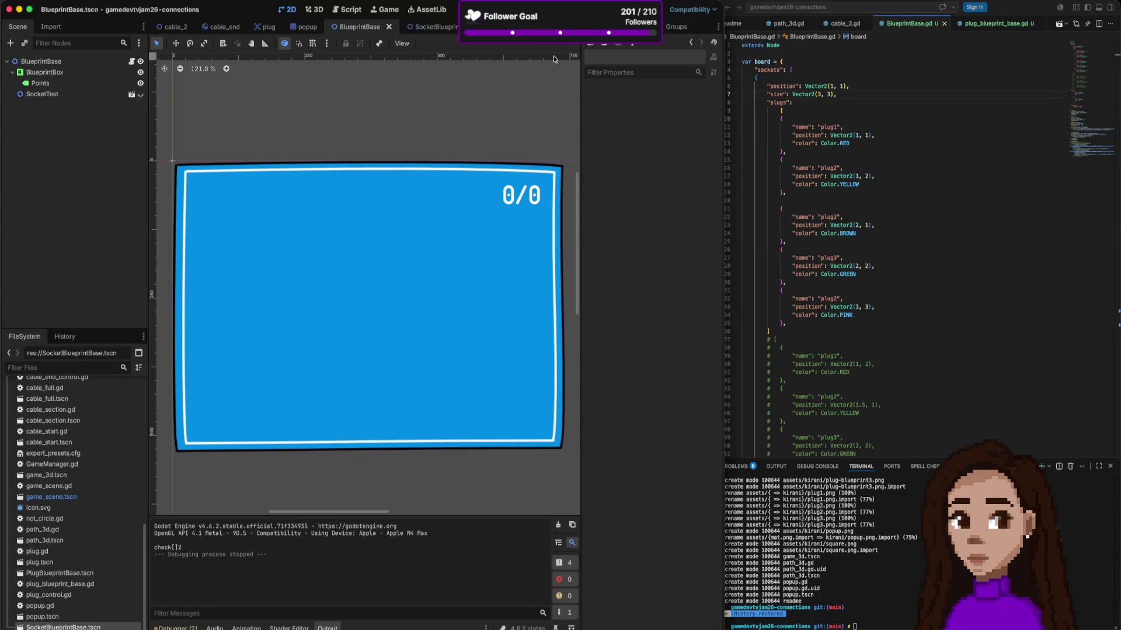
key(super+b)
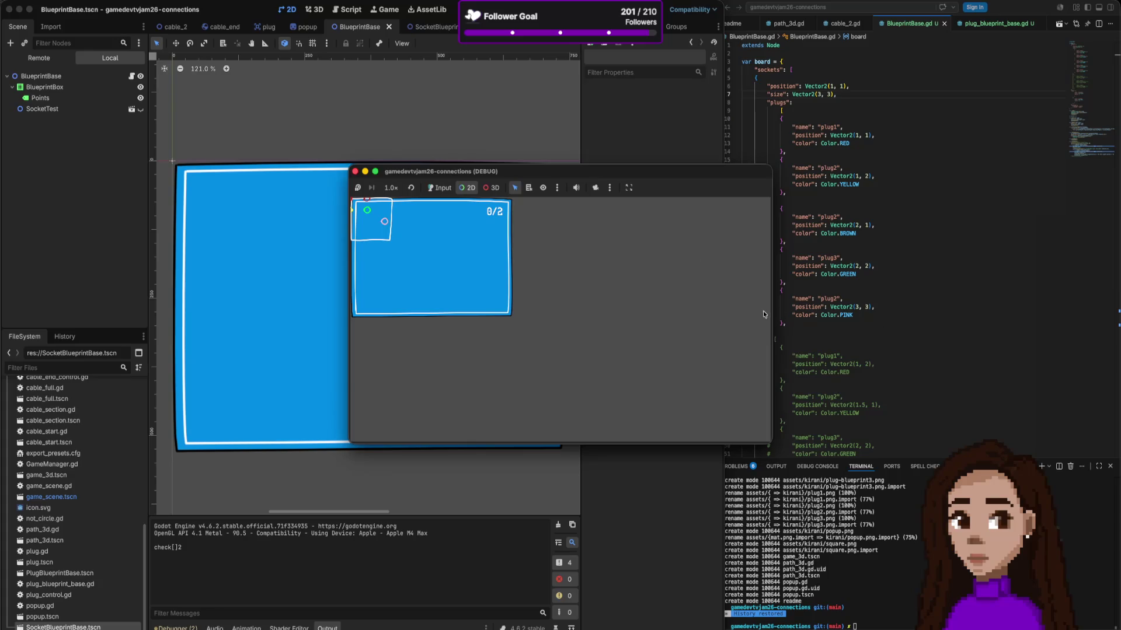
scroll(841, 316, down, 20)
Step: Remove the - 110 and - 70 offsets from line 125, fix the closing parenthesis, and return to Godot
scroll(878, 313, down, 8)
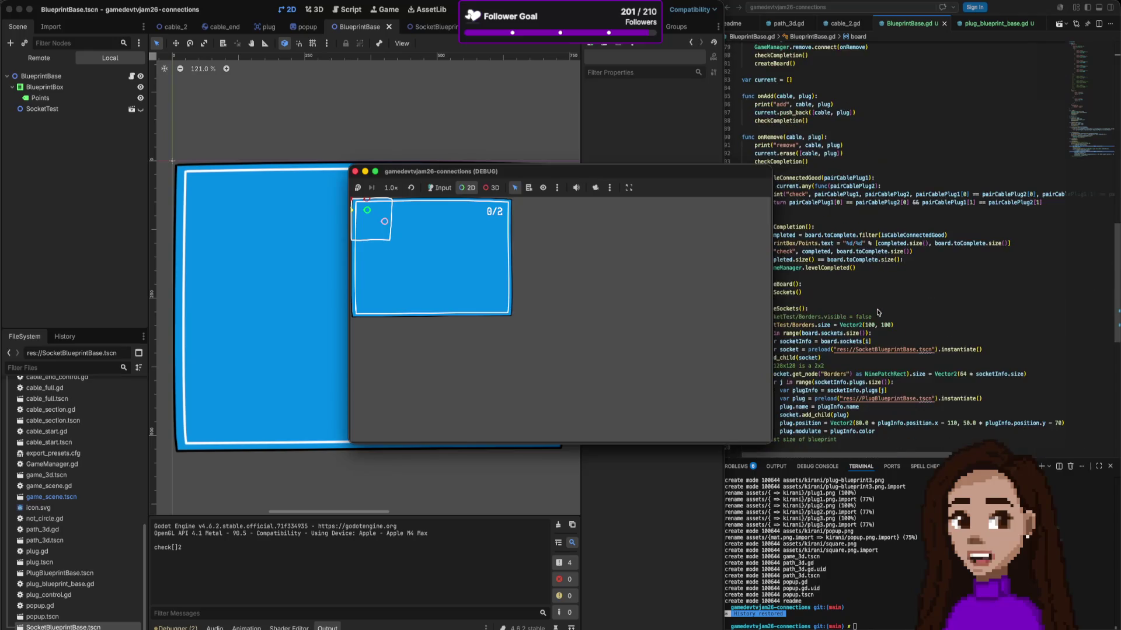
double_click(969, 309)
double_click(953, 310)
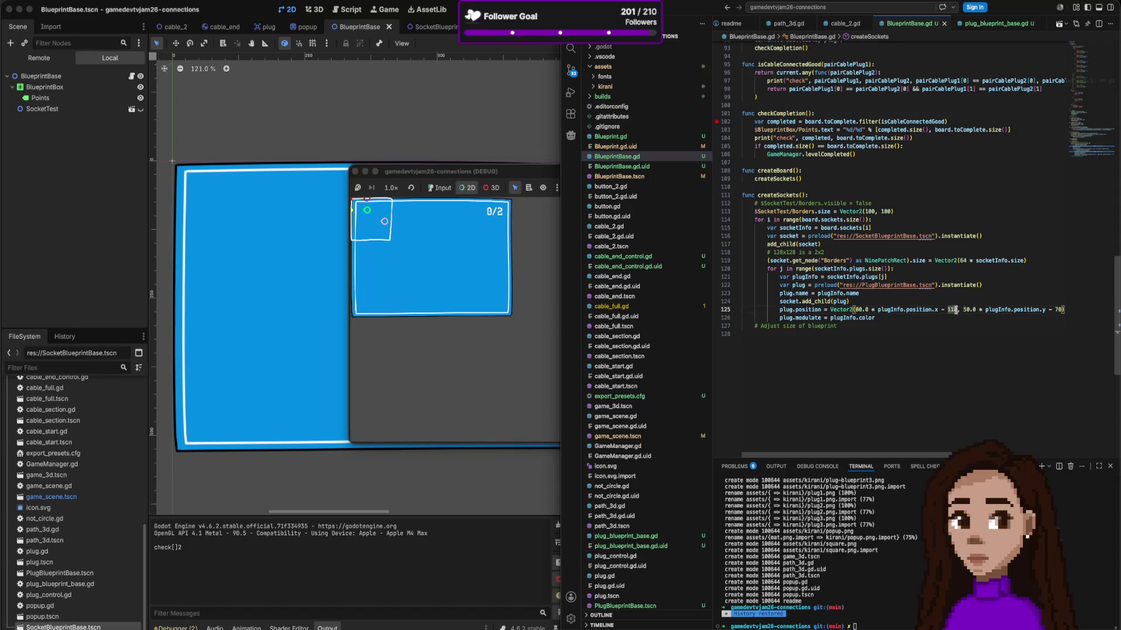
key(BackSpace)
key(BackSpace)
key(BackSpace)
key(BackSpace)
key(BackSpace)
key(BackSpace)
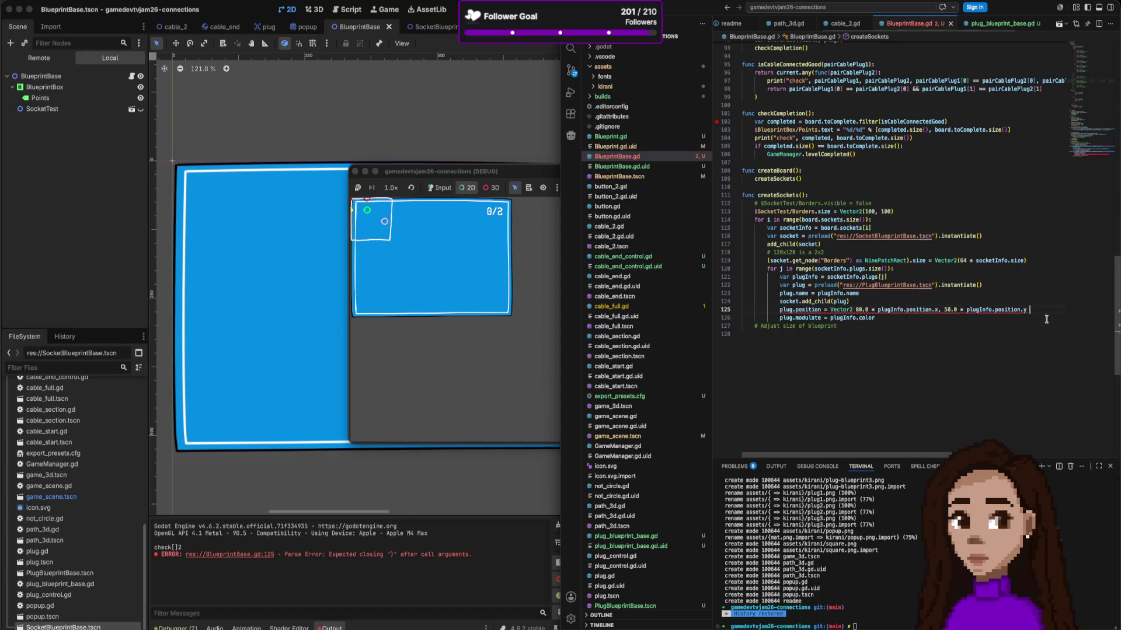
text())
click(484, 320)
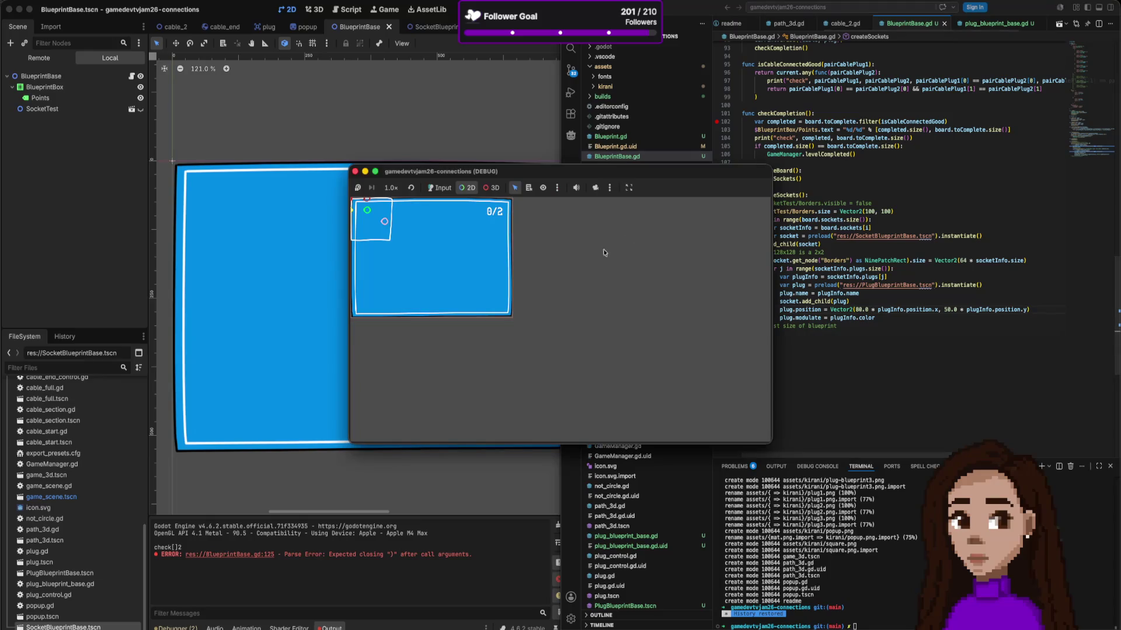
click(484, 320)
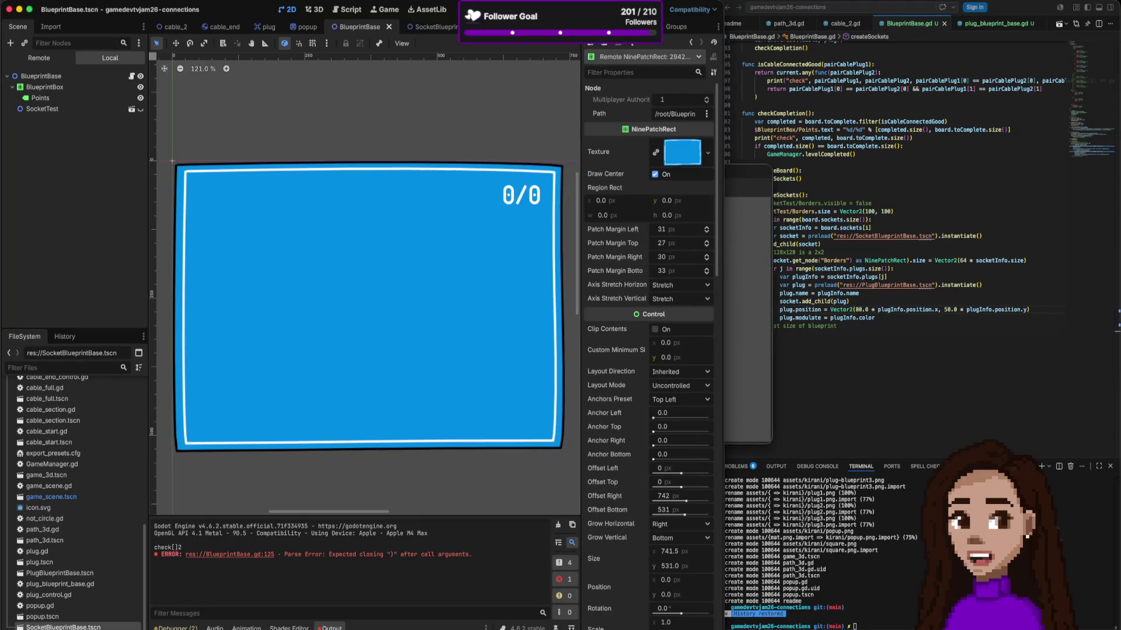
Step: Relaunch the game, then add - 80 and - 50 offsets to line 125 and save
key(super+b)
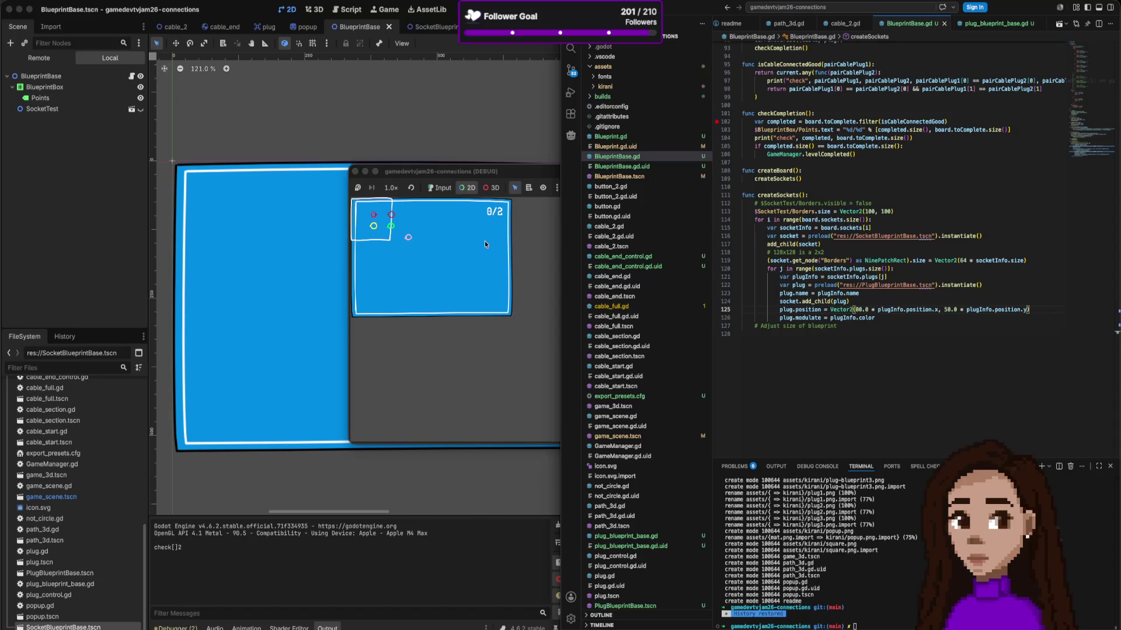
click(940, 309)
text(-80)
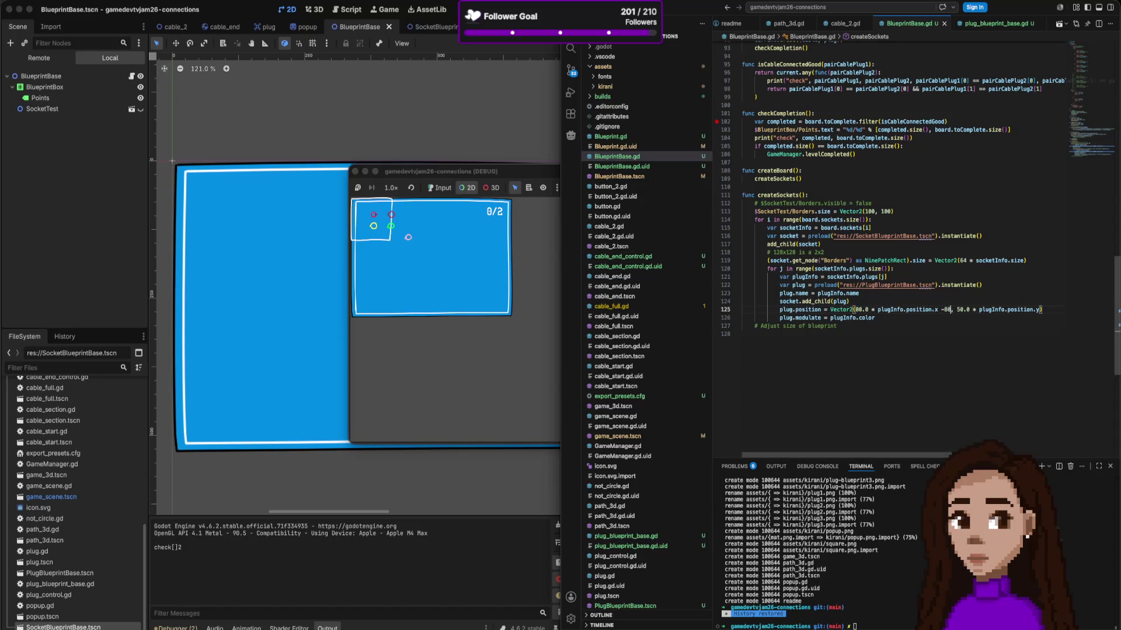
click(1037, 310)
text(- 50)
key(super+s)
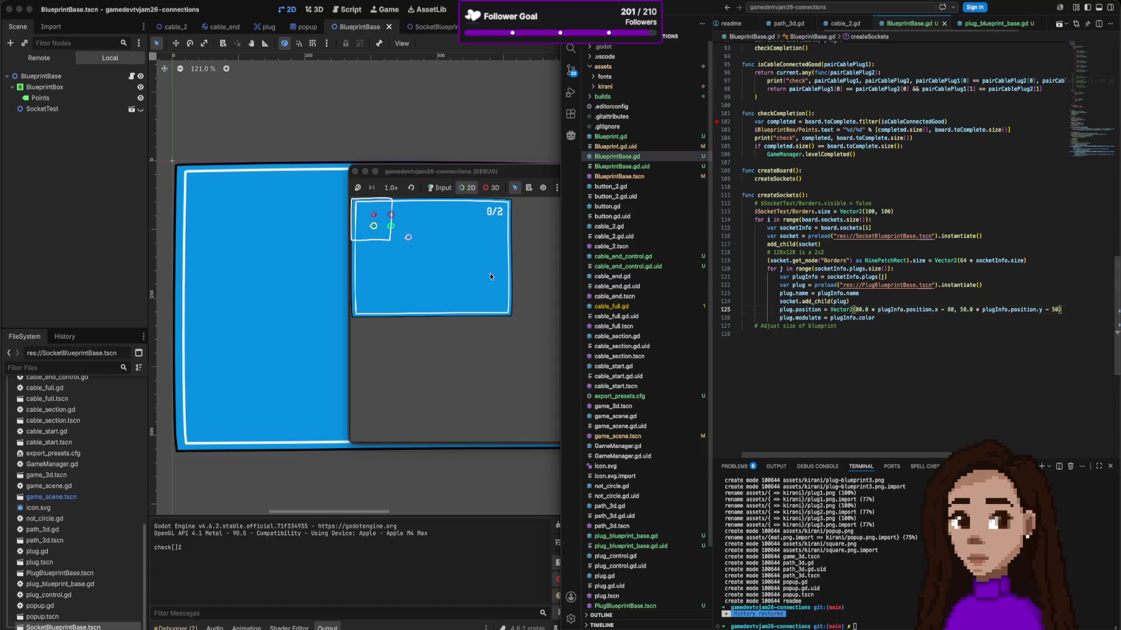
Step: Stop and rerun the game twice to check where the plugs land
click(354, 171)
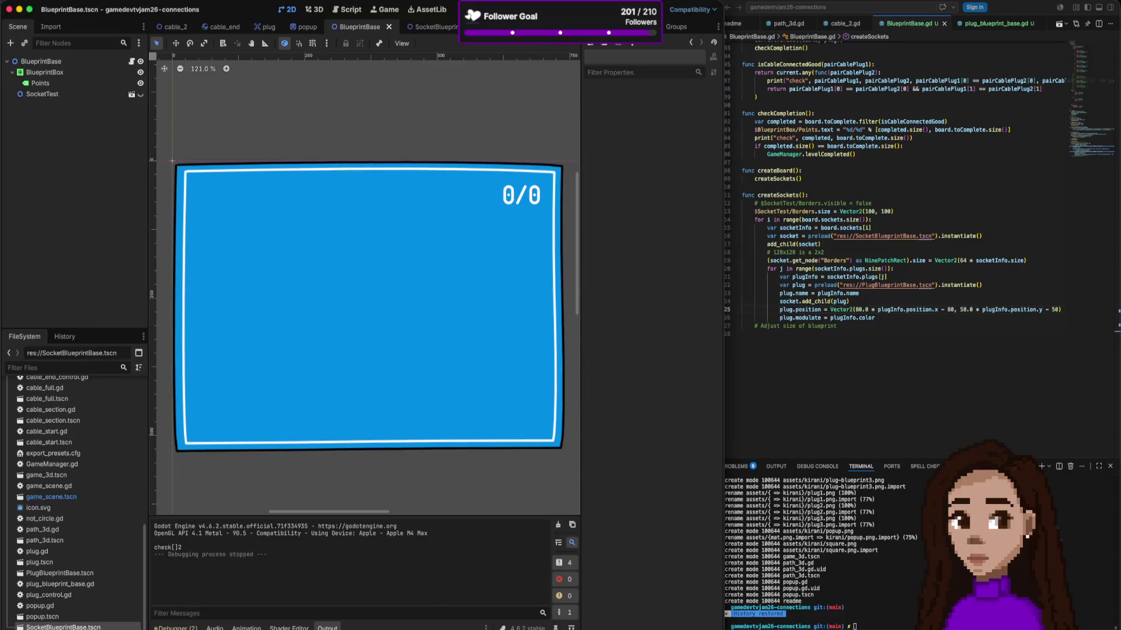
key(super+b)
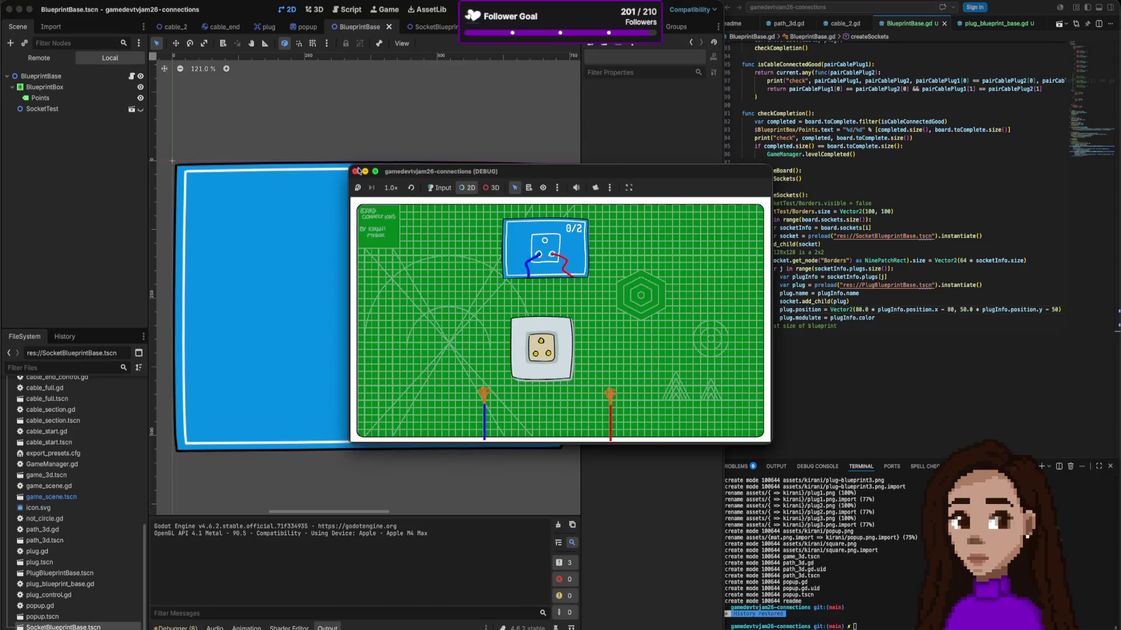
click(355, 171)
key(super+b)
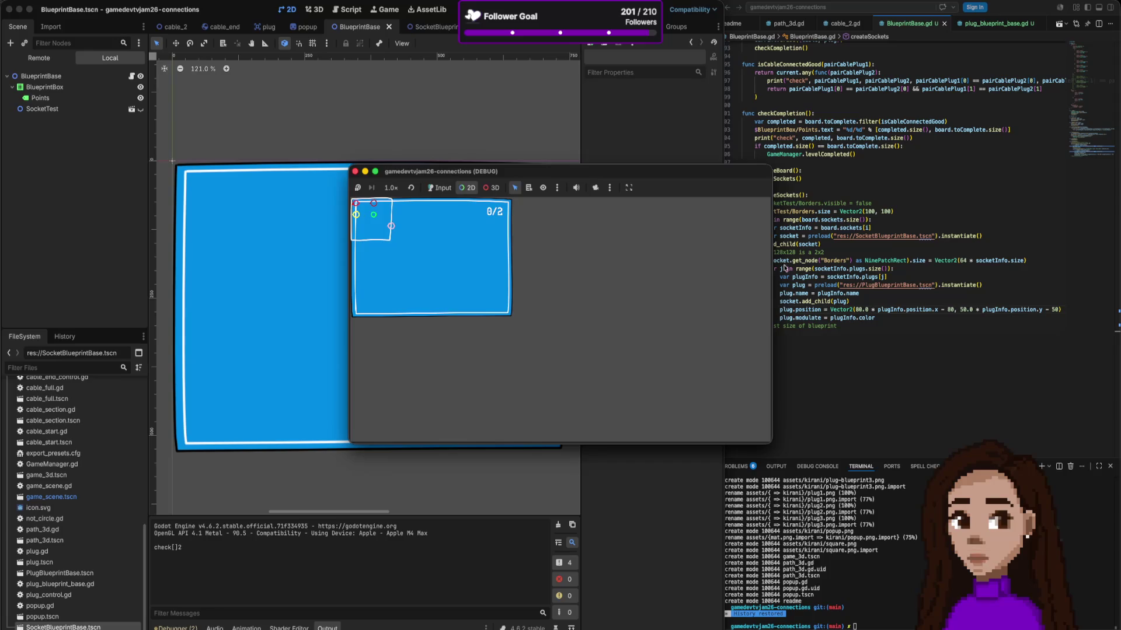
Step: Rewrite the horizontal plug position as 80 × (x - 1) + 20
click(948, 302)
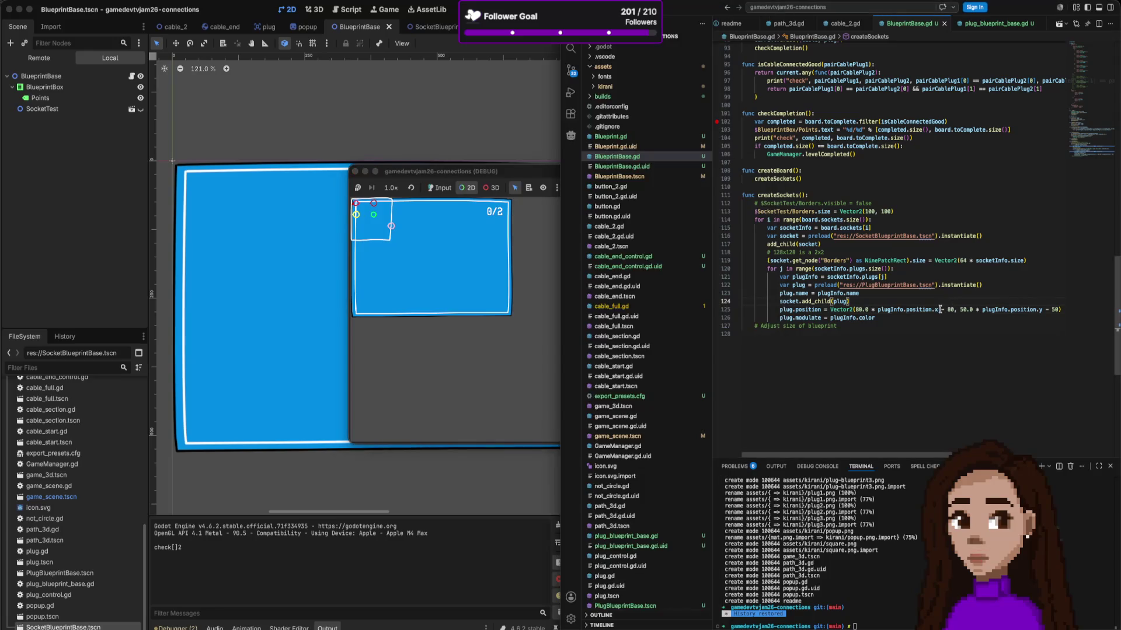
mouse_move(939, 308)
drag(938, 310, 886, 314)
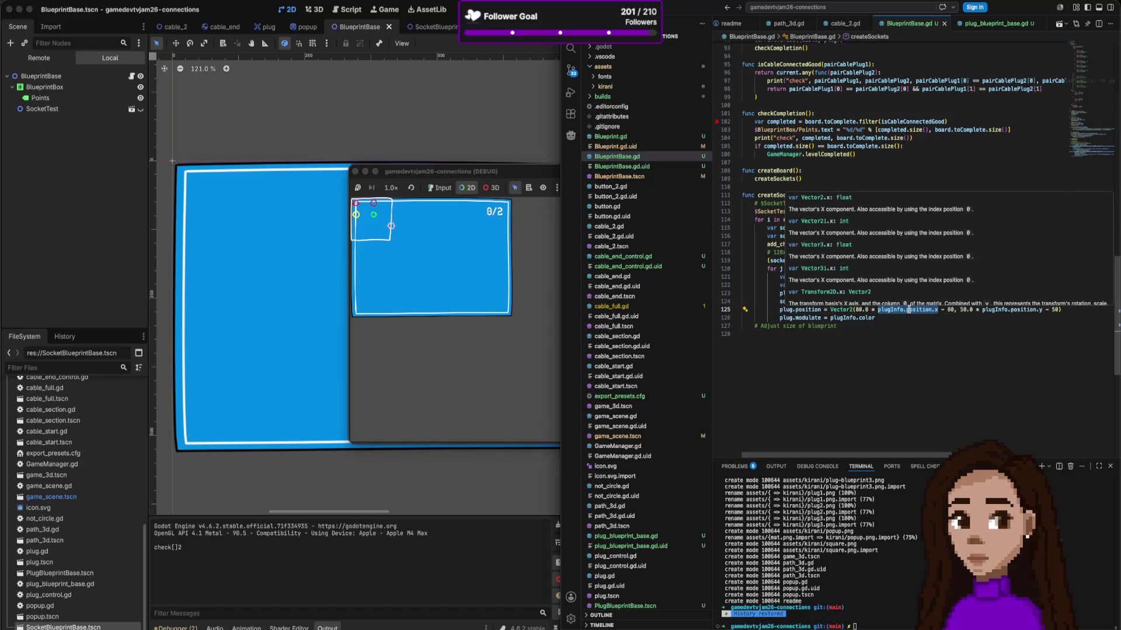
text(()
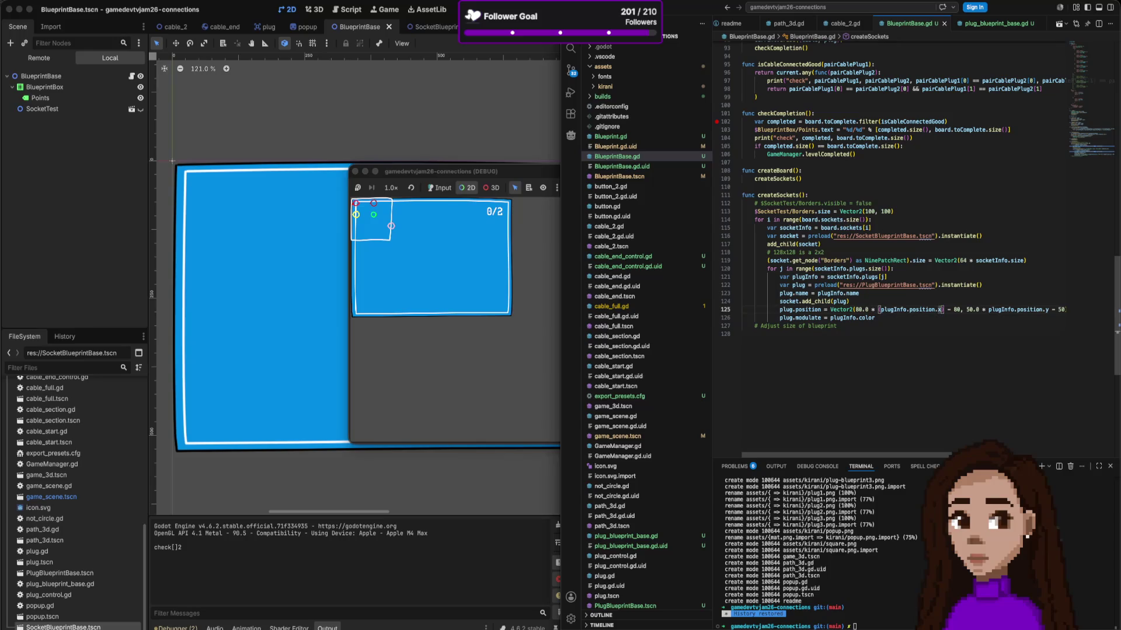
text( -1)
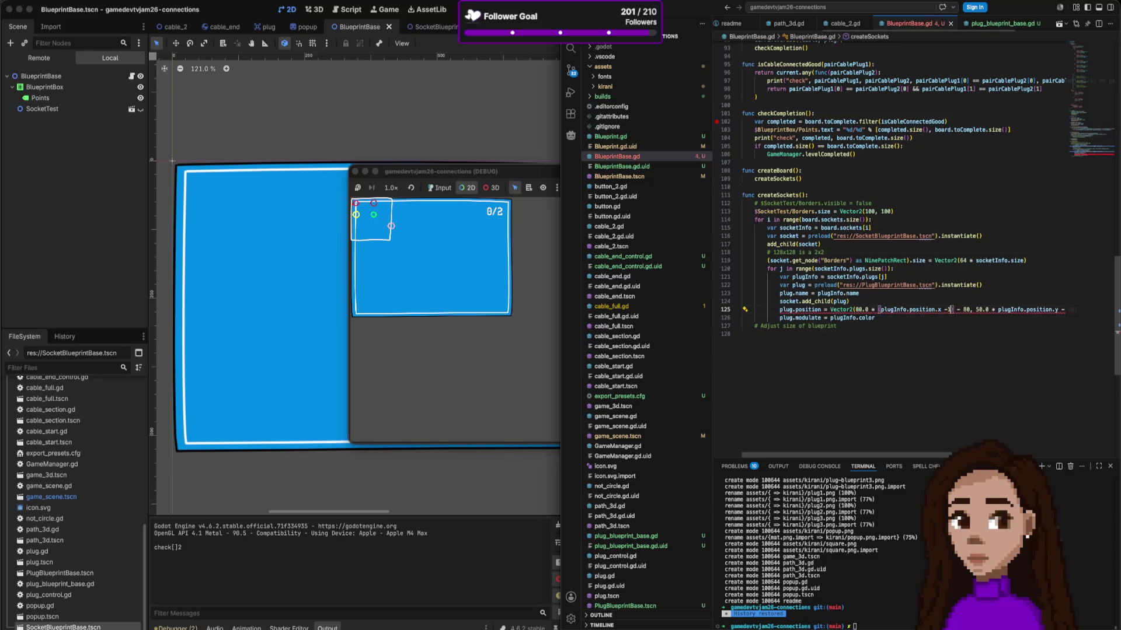
text())
key(shift+Right)
key(shift+Right)
key(shift+Right)
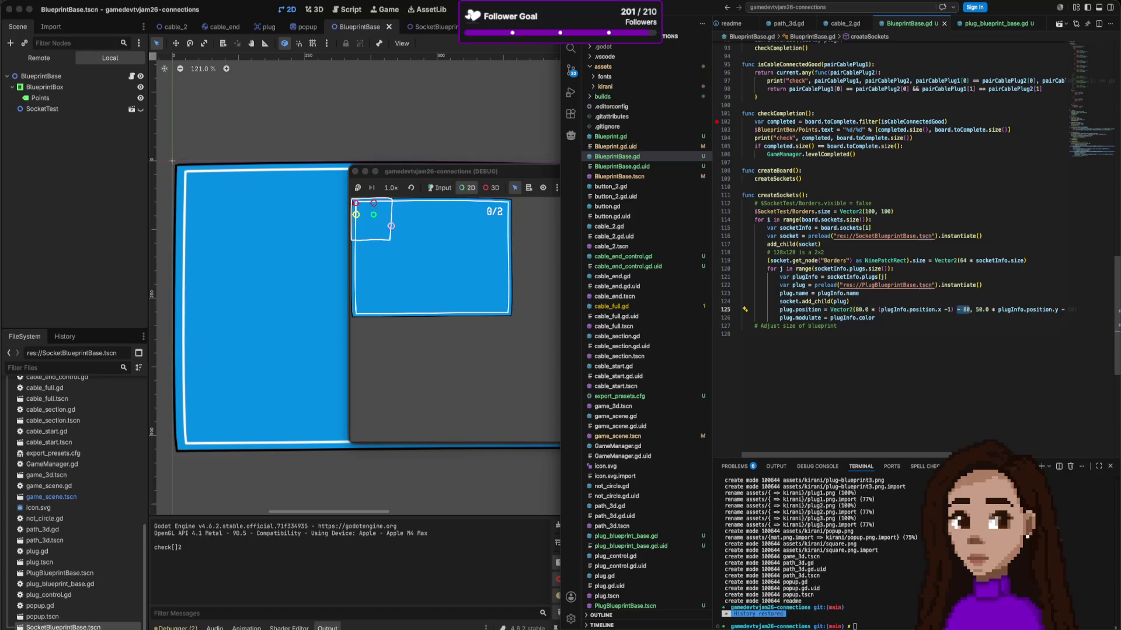
text(+20)
key(shift+Left)
key(shift+Left)
key(shift+Left)
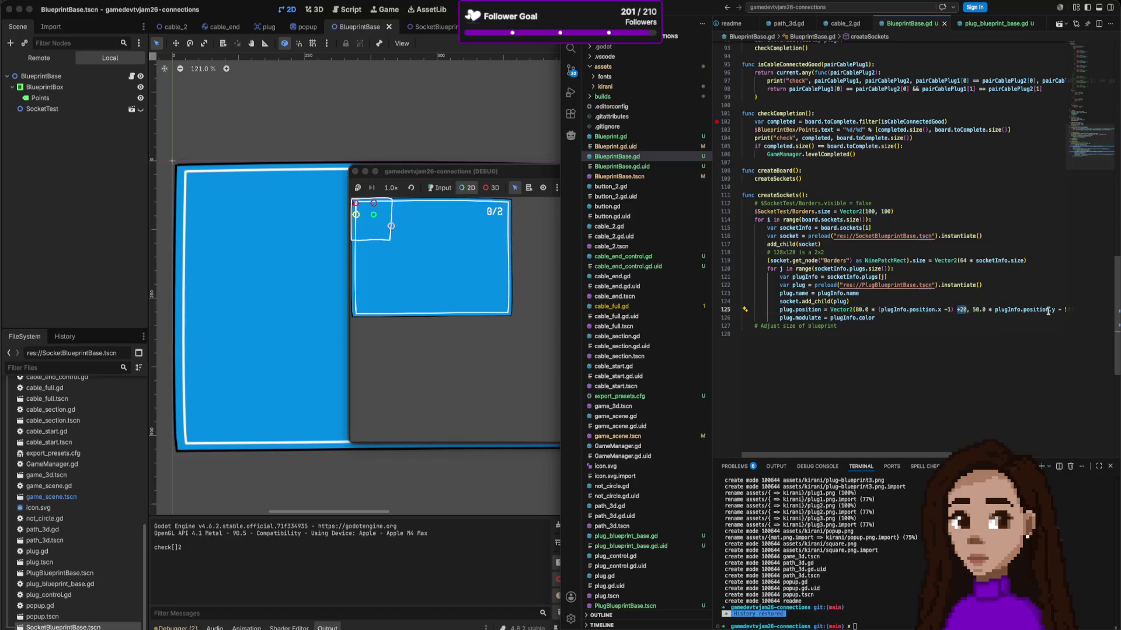
Step: Rewrite the vertical plug position to use (y - 1) with a +20 offset
key(End)
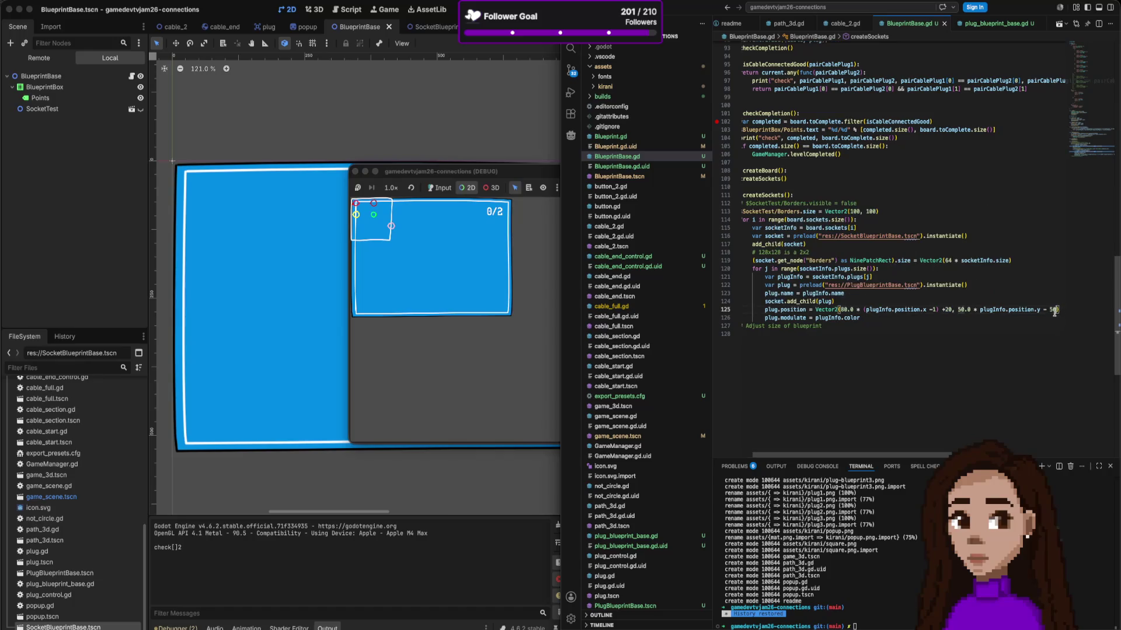
key(BackSpace)
key(BackSpace)
key(BackSpace)
text(+20)
drag(1040, 310, 977, 312)
text(()
key(Right)
text(- 1)
Step: Close the running game and relaunch it to view the board
click(337, 233)
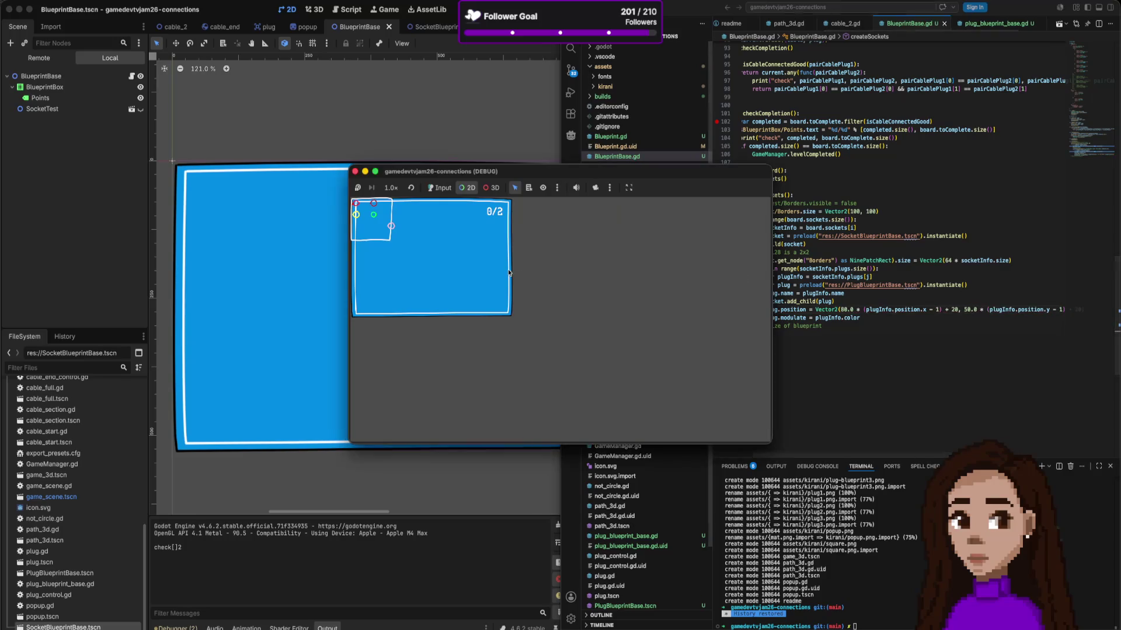
click(354, 172)
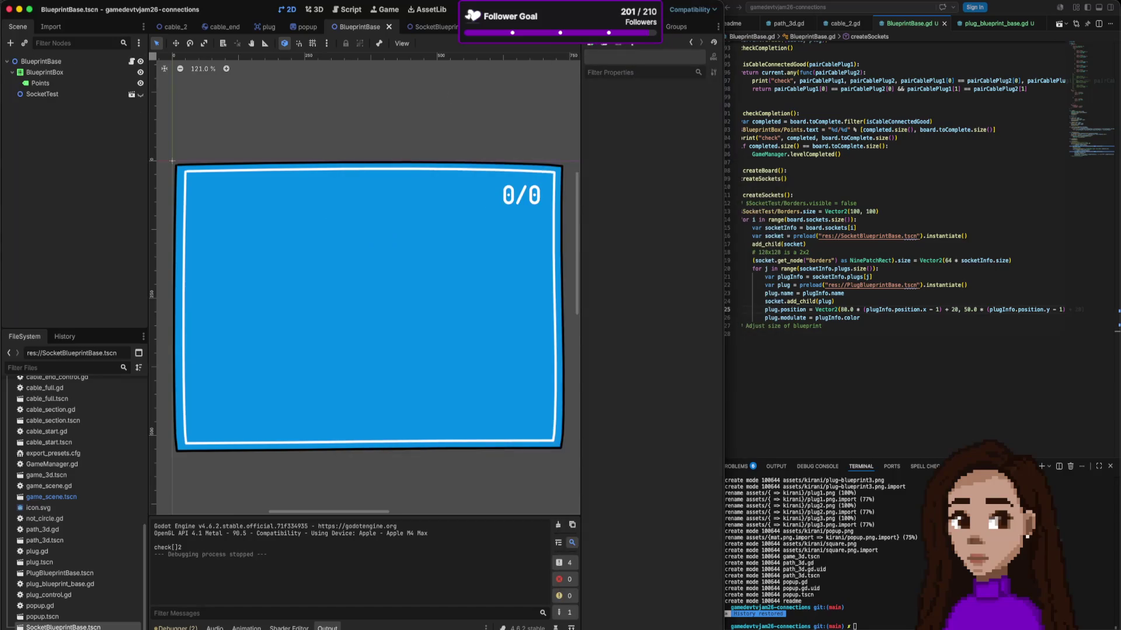
key(super+r)
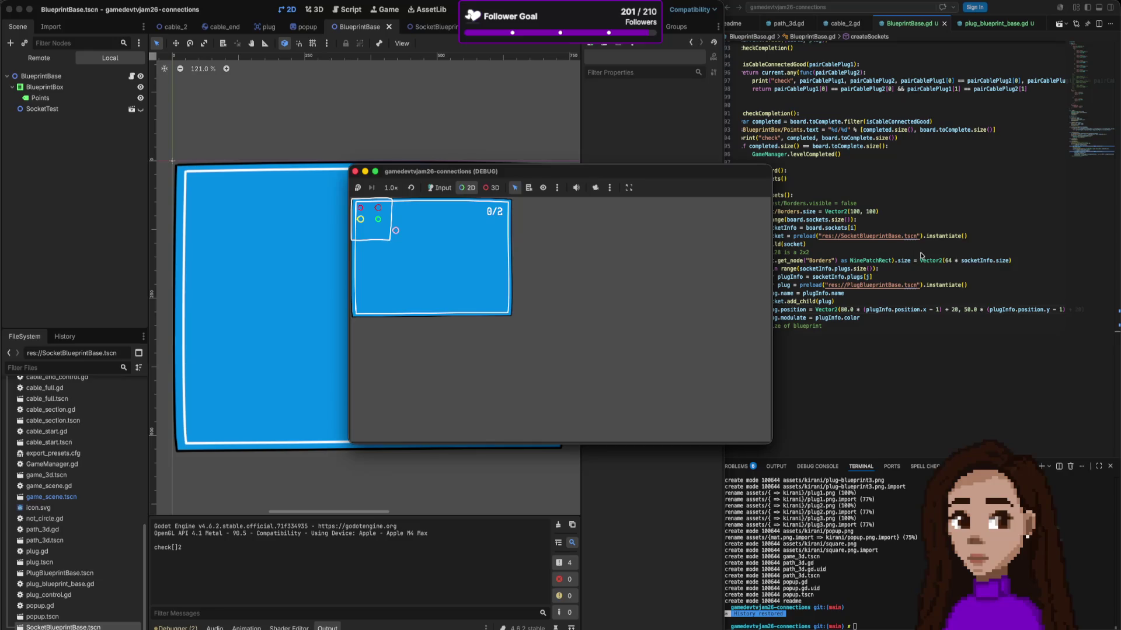
Step: On line 125, change the 20 offset to 15 and the 80.0 x multiplier to 50.0
click(932, 270)
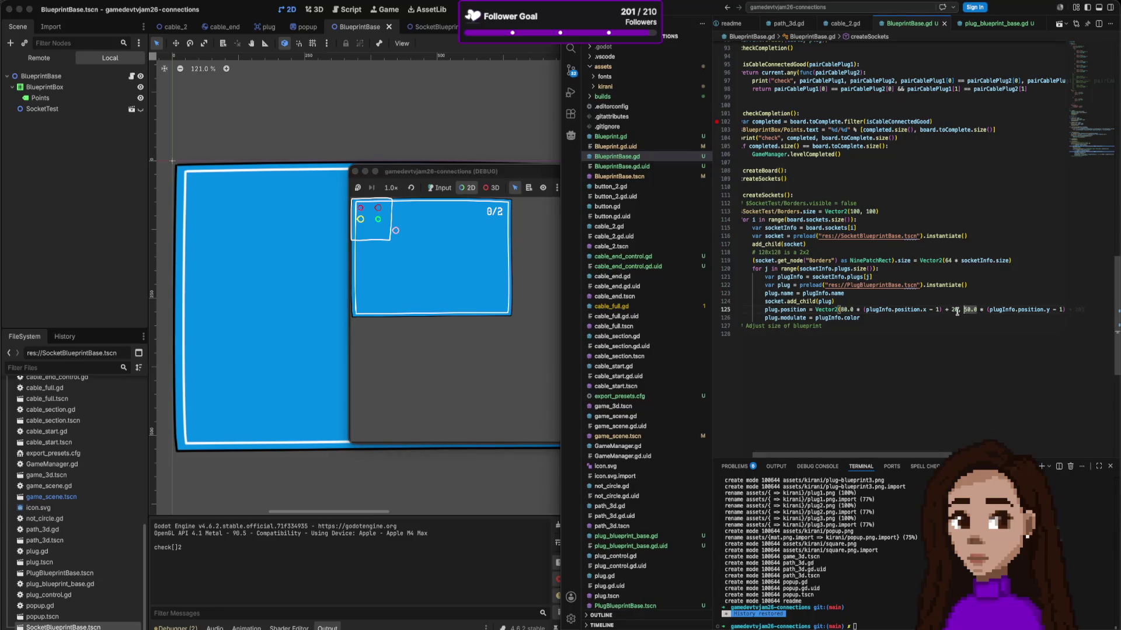
double_click(971, 310)
click(954, 310)
key(Tab)
key(Left)
key(alt+shift+Left)
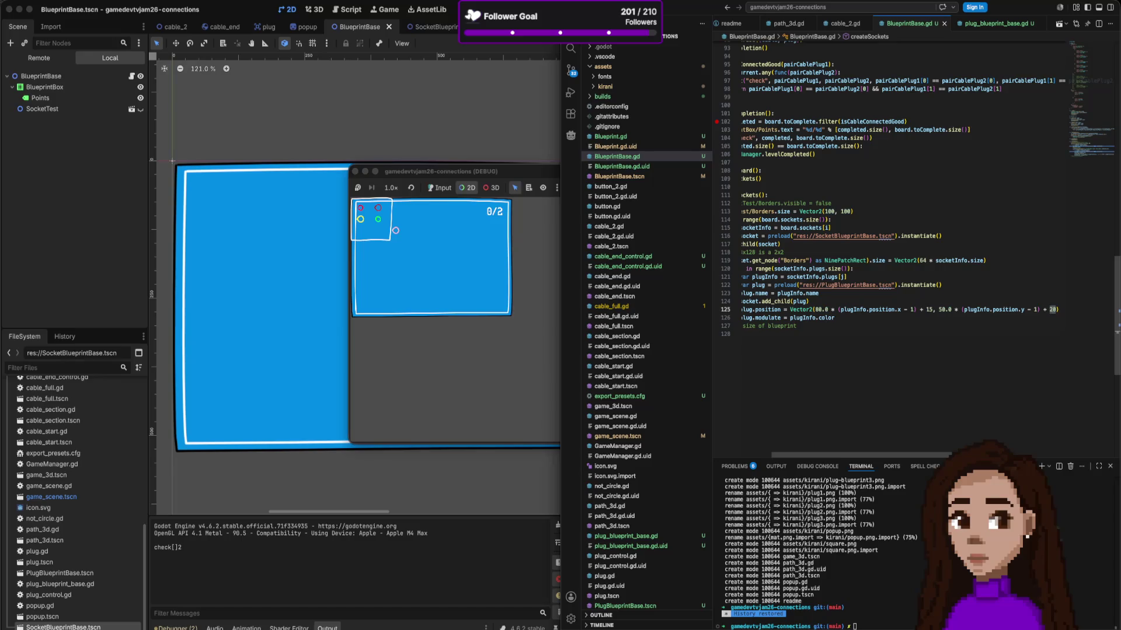
text(15)
drag(939, 310, 951, 310)
drag(828, 310, 815, 310)
text(5)
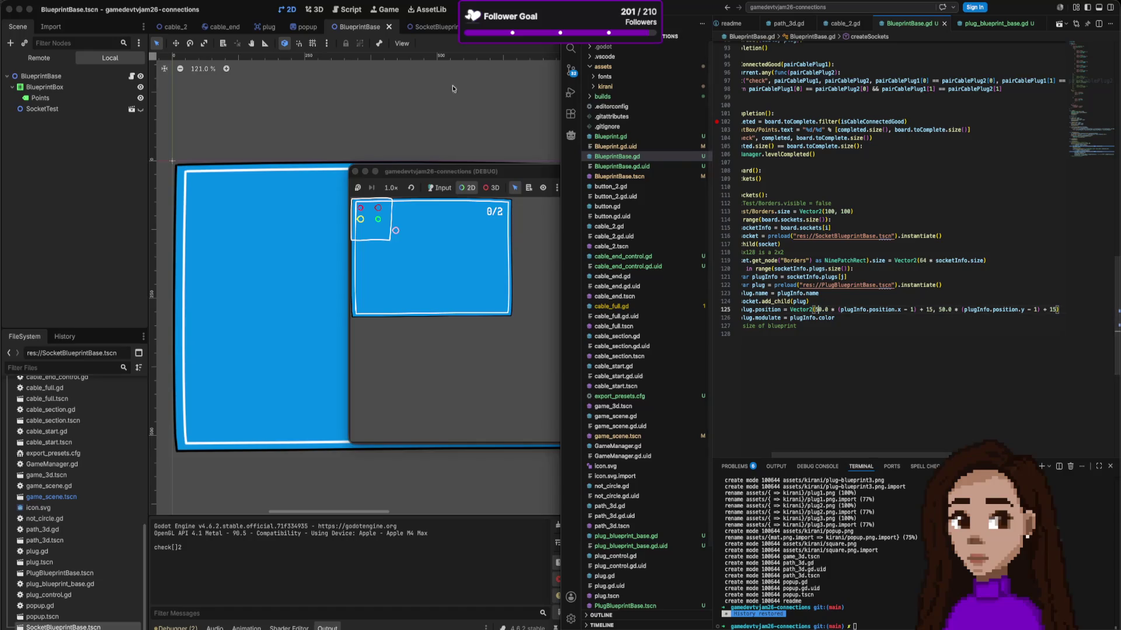
Step: Run the game from Godot to check the tighter plug spacing
click(545, 95)
key(super+b)
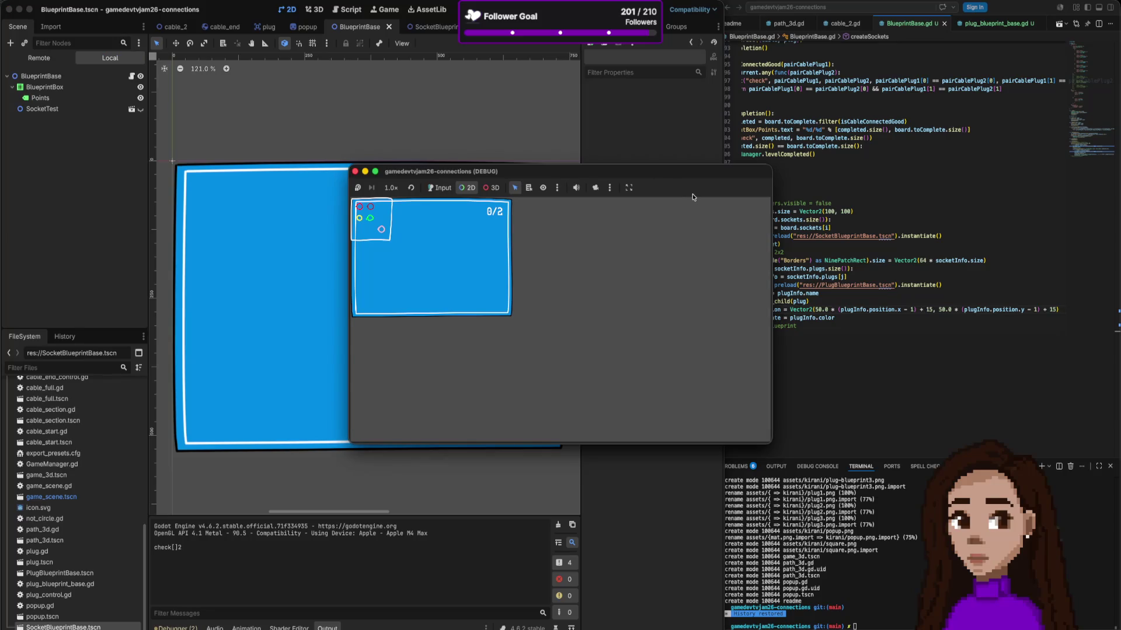
click(934, 219)
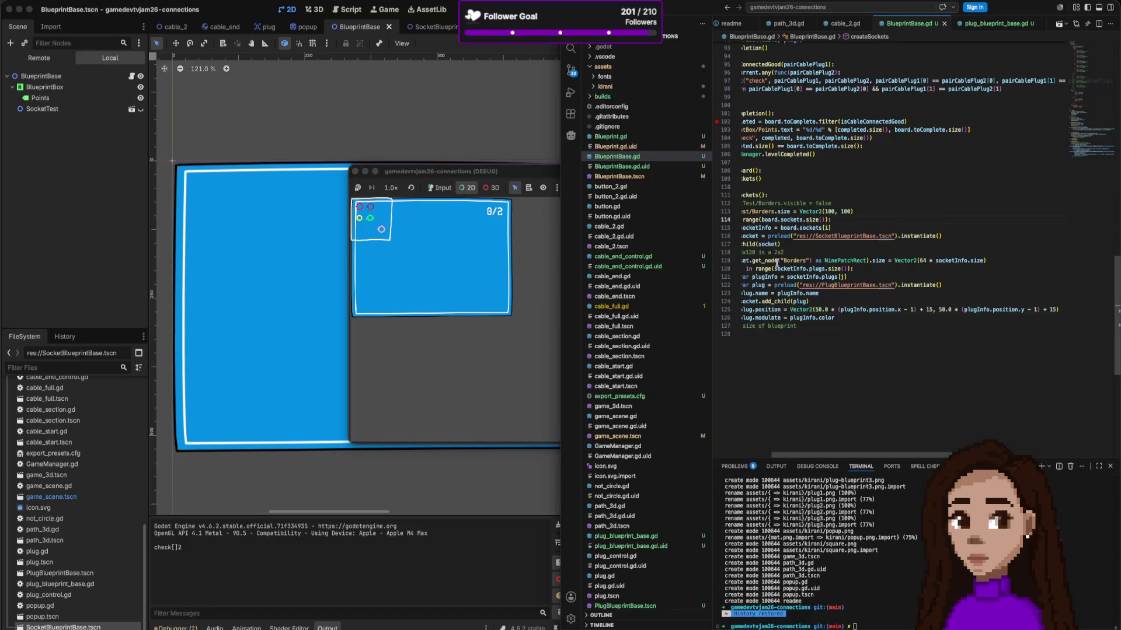
scroll(782, 261, left, 2)
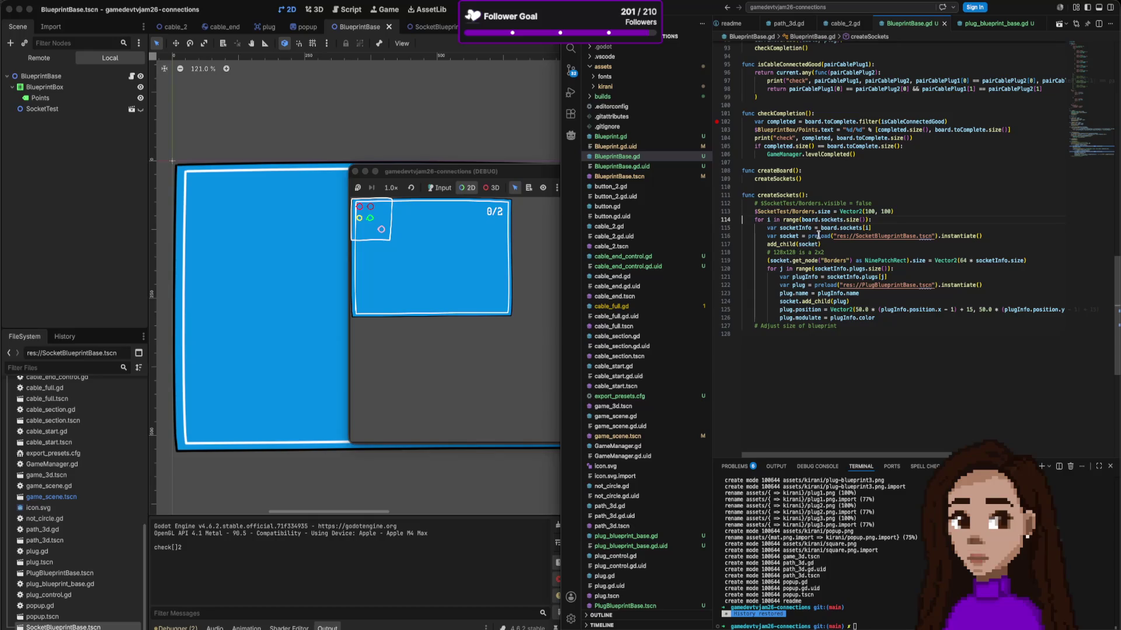
click(842, 245)
Step: Start a socket.position( call on a new line after add_child(socket)
key(Return)
text(socket)
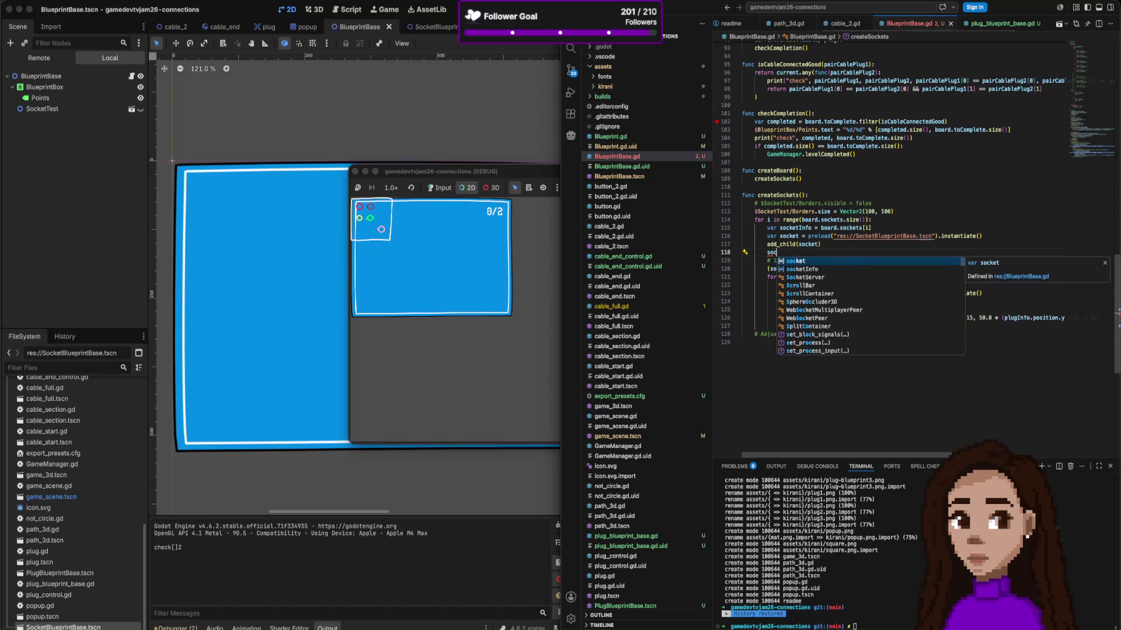
scroll(842, 249, up, 15)
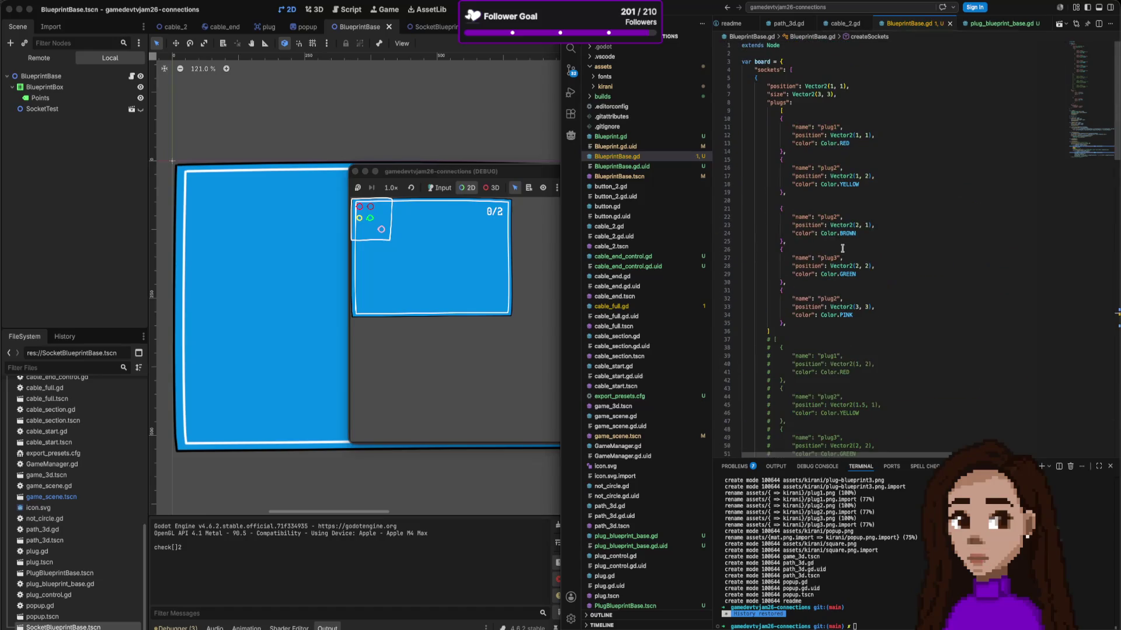
scroll(842, 249, down, 15)
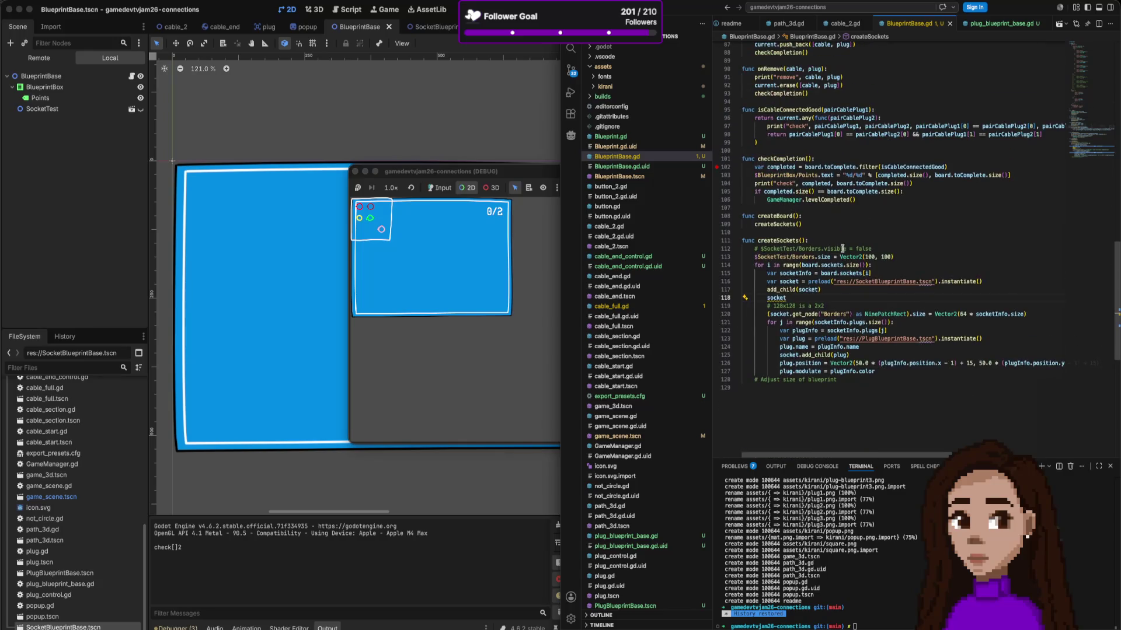
text(.po)
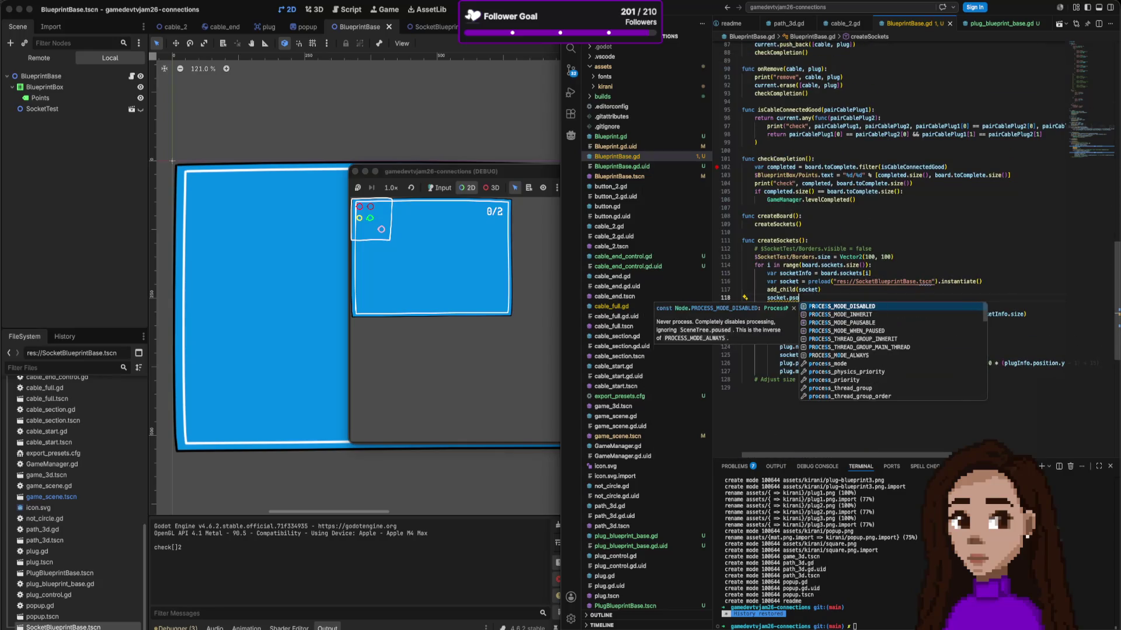
text(s)
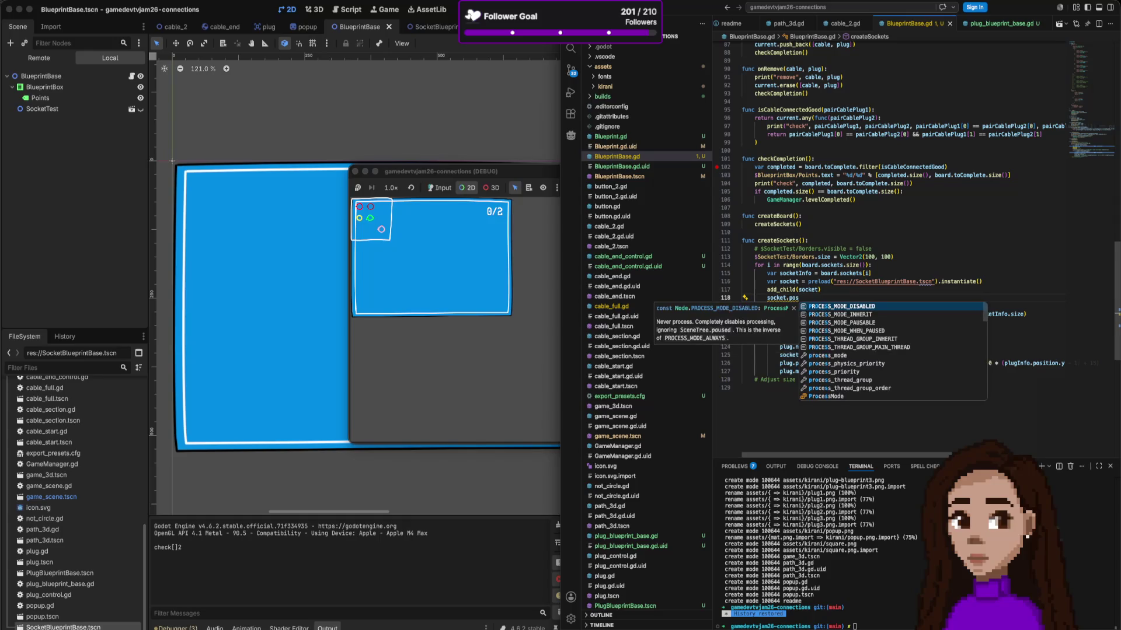
text(ition()
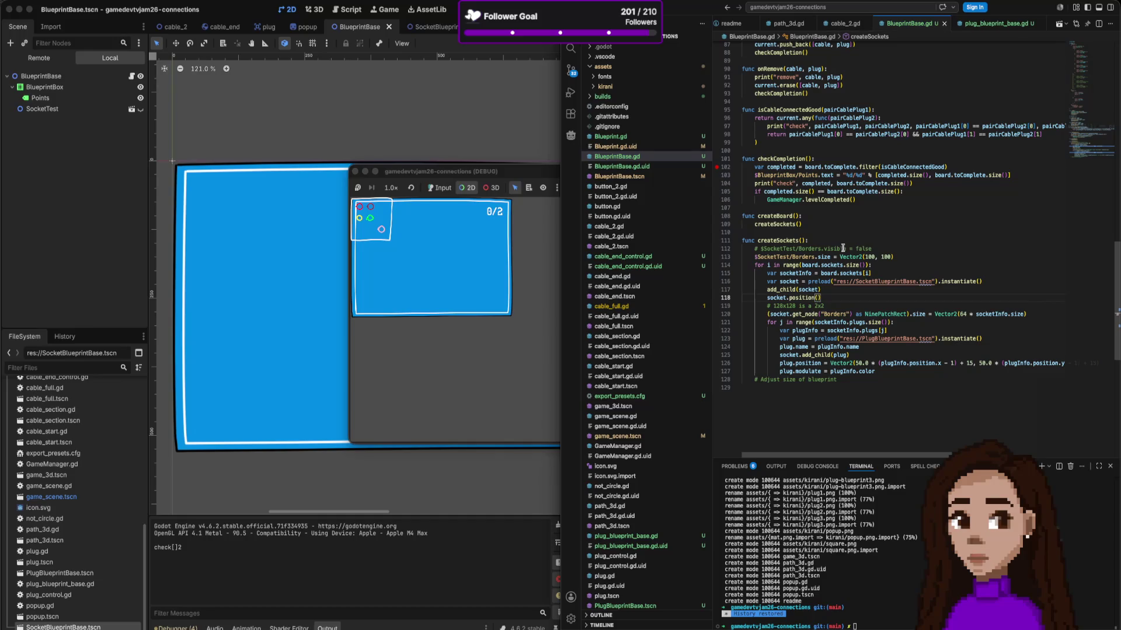
scroll(842, 249, down, 1)
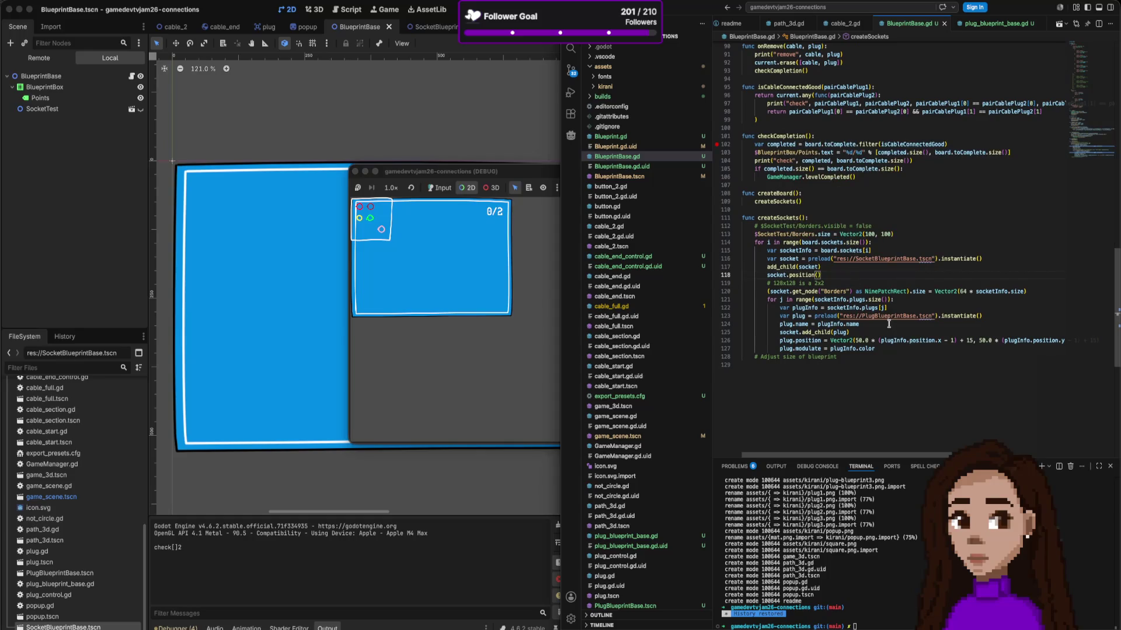
scroll(888, 324, up, 20)
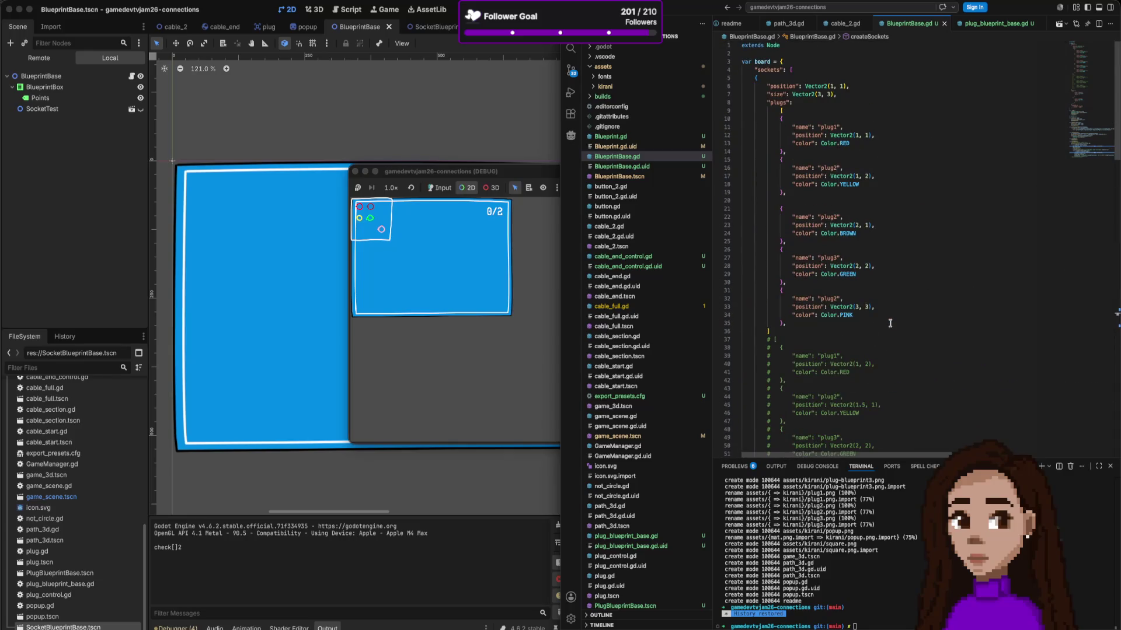
scroll(890, 324, down, 7)
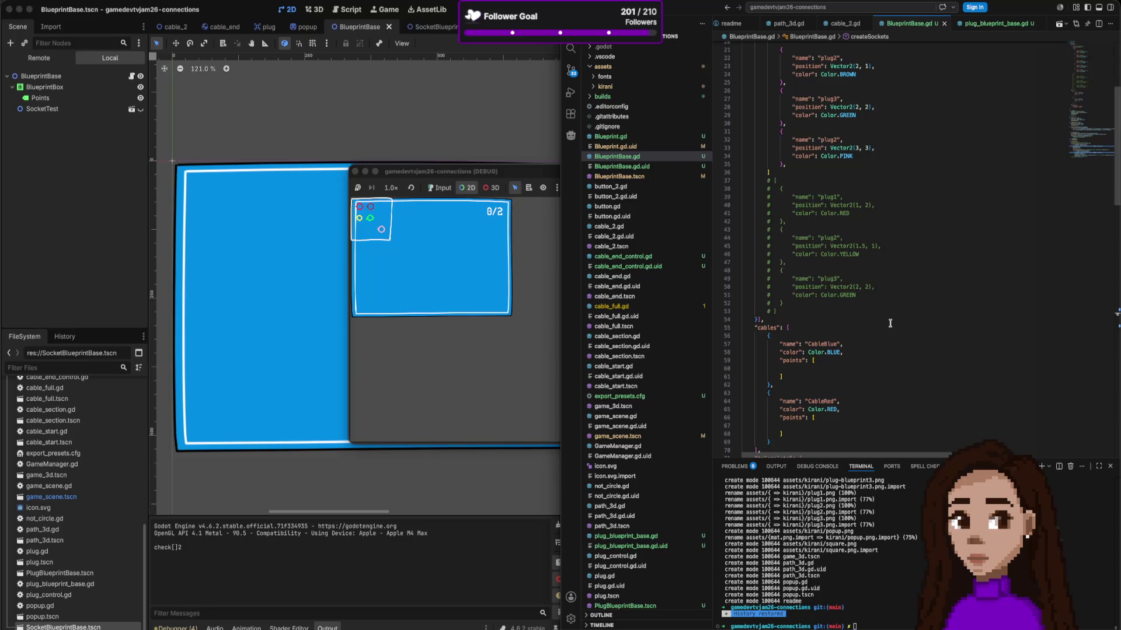
scroll(890, 323, down, 2)
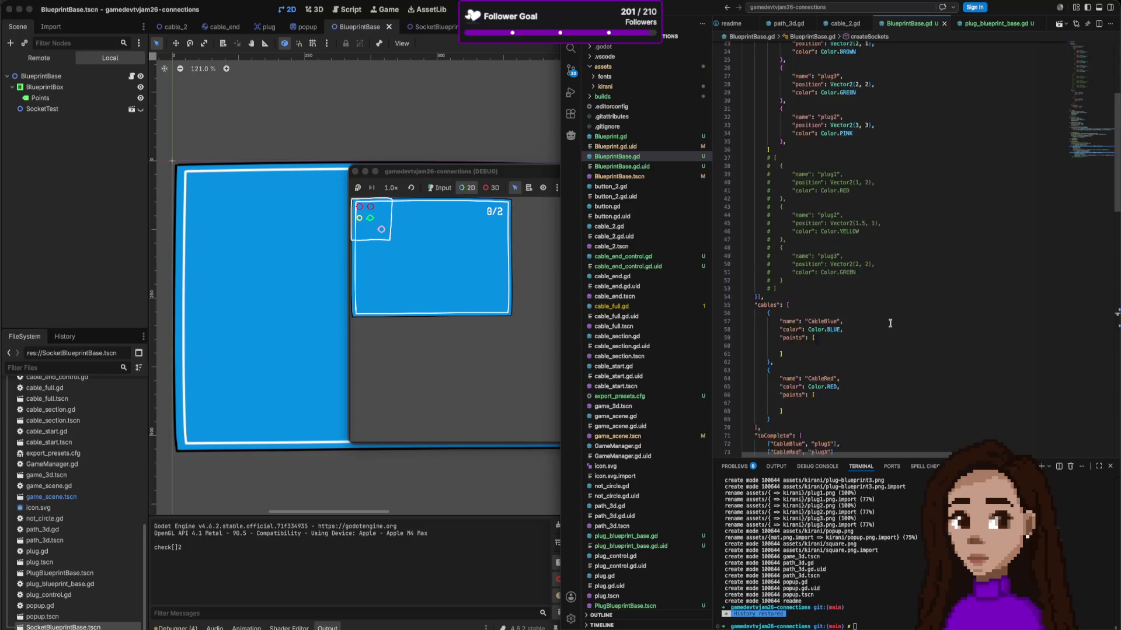
scroll(890, 323, down, 10)
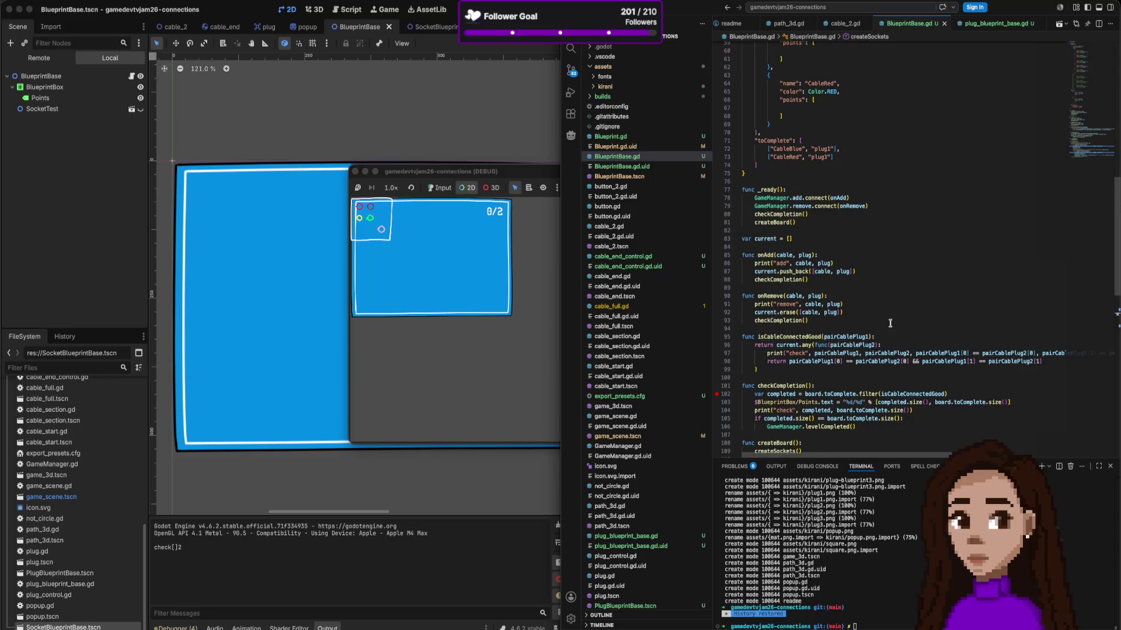
scroll(890, 323, down, 7)
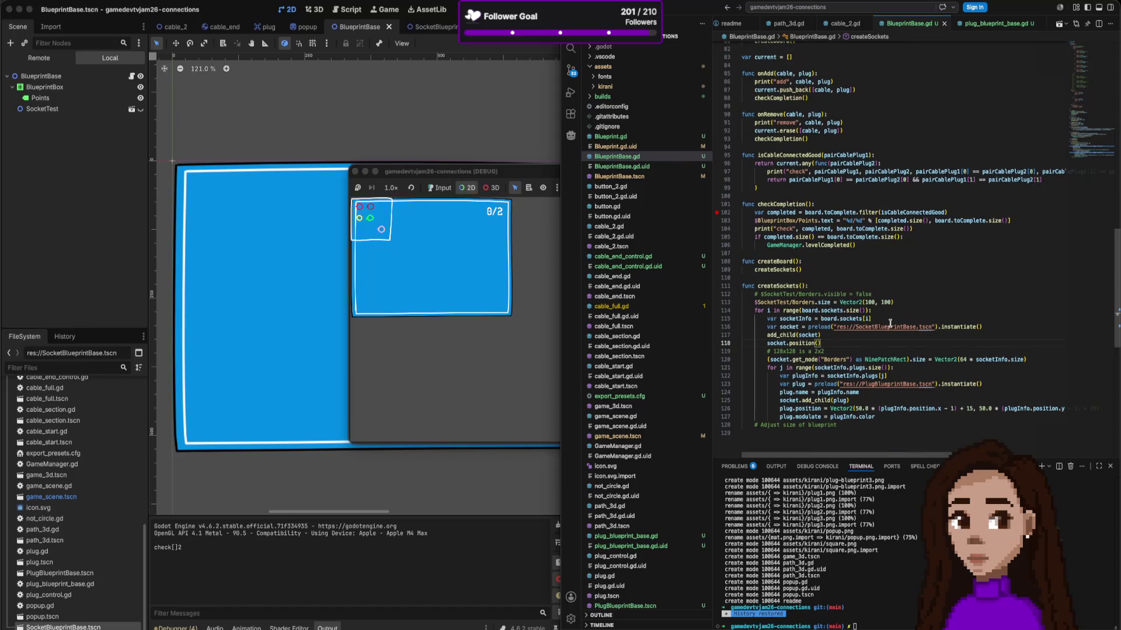
Step: Complete it as socket.position(socketInfo.position * 20) and run the game from Godot
text(Vector2)
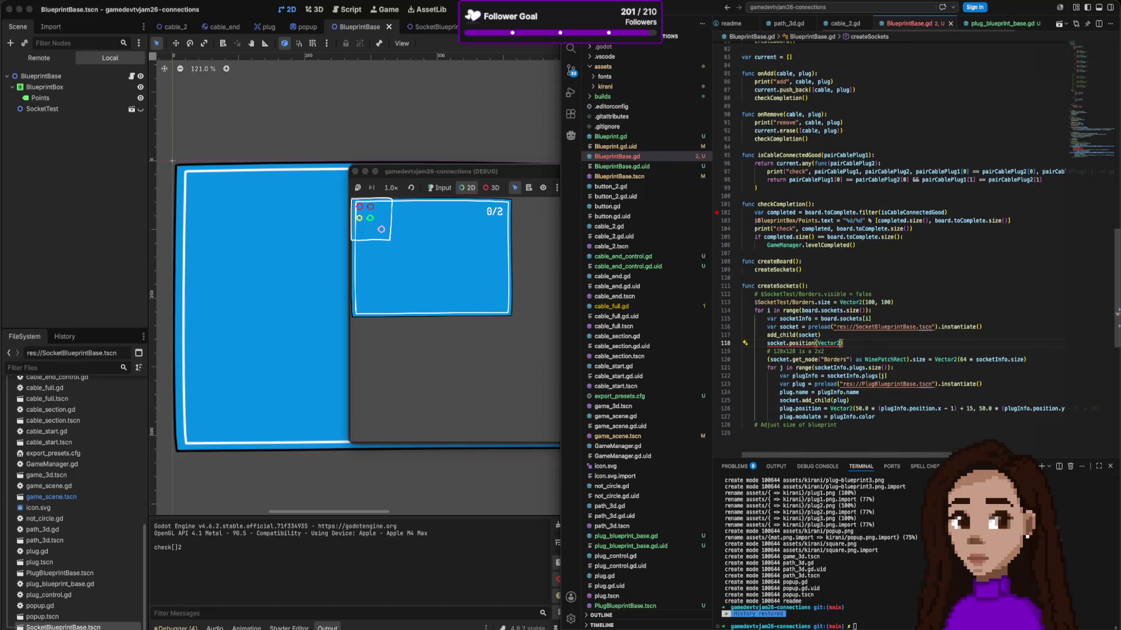
text( * 20)
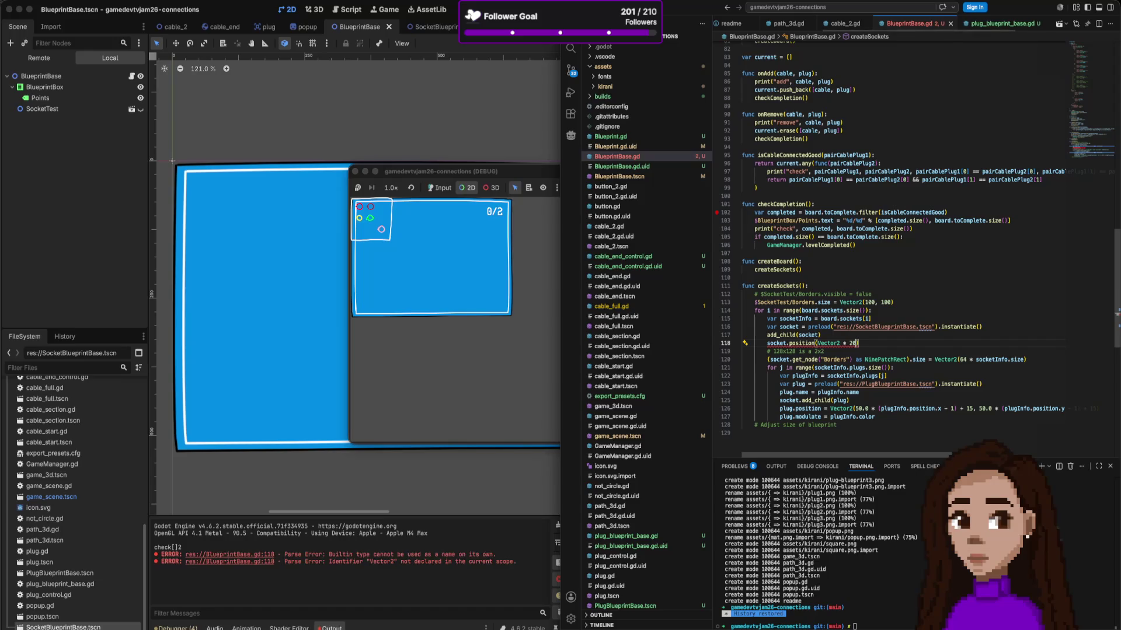
double_click(829, 343)
text(so)
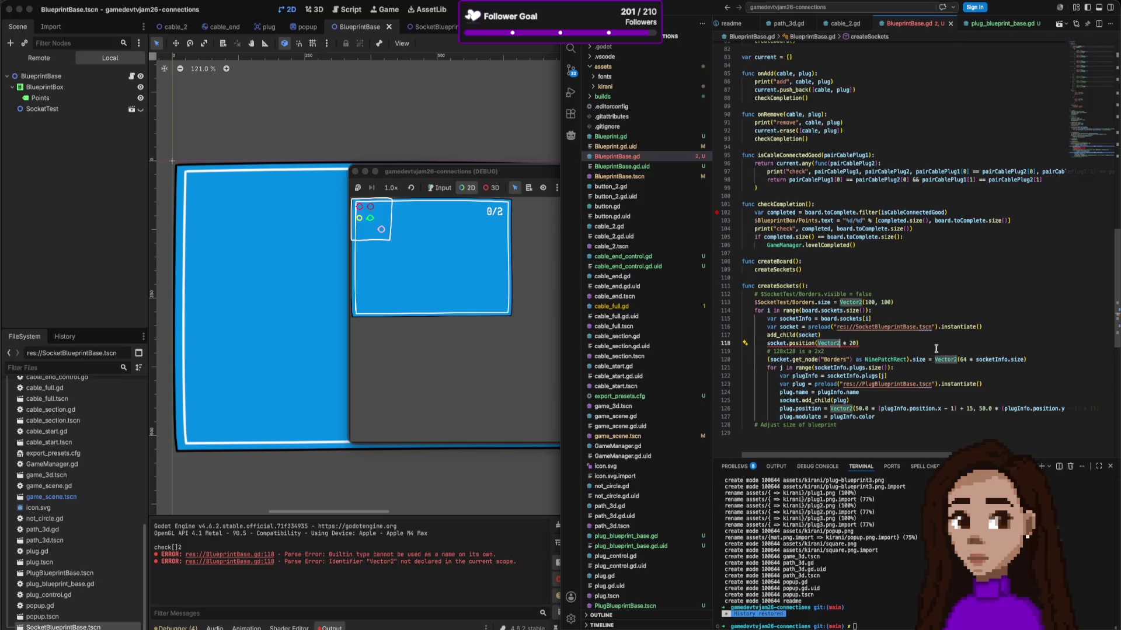
text(cketInfo.po)
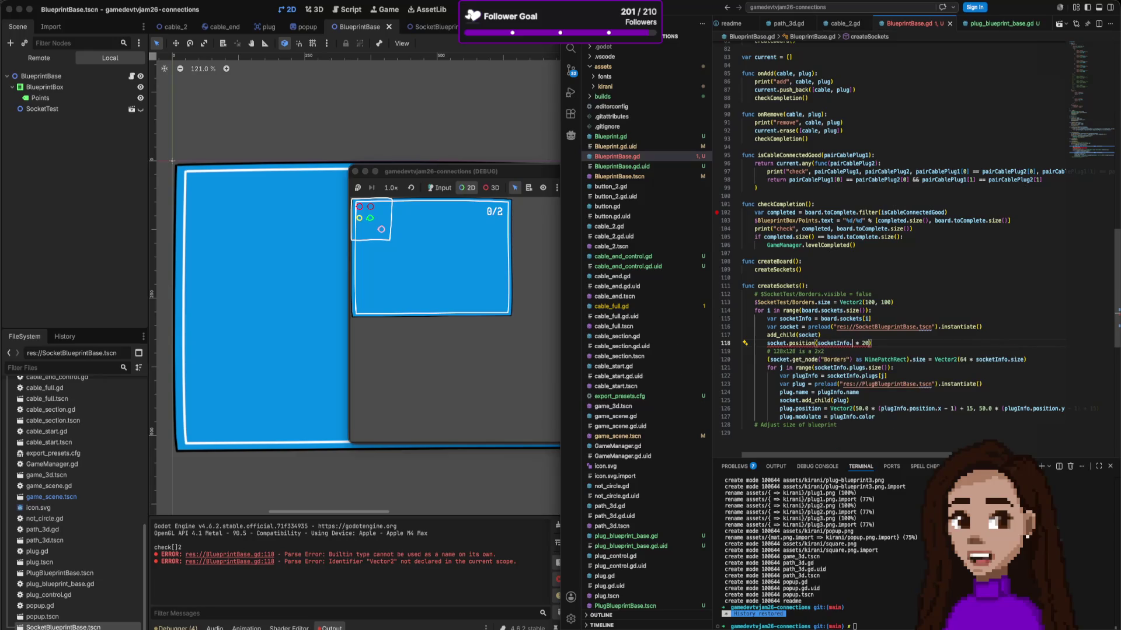
text(sition)
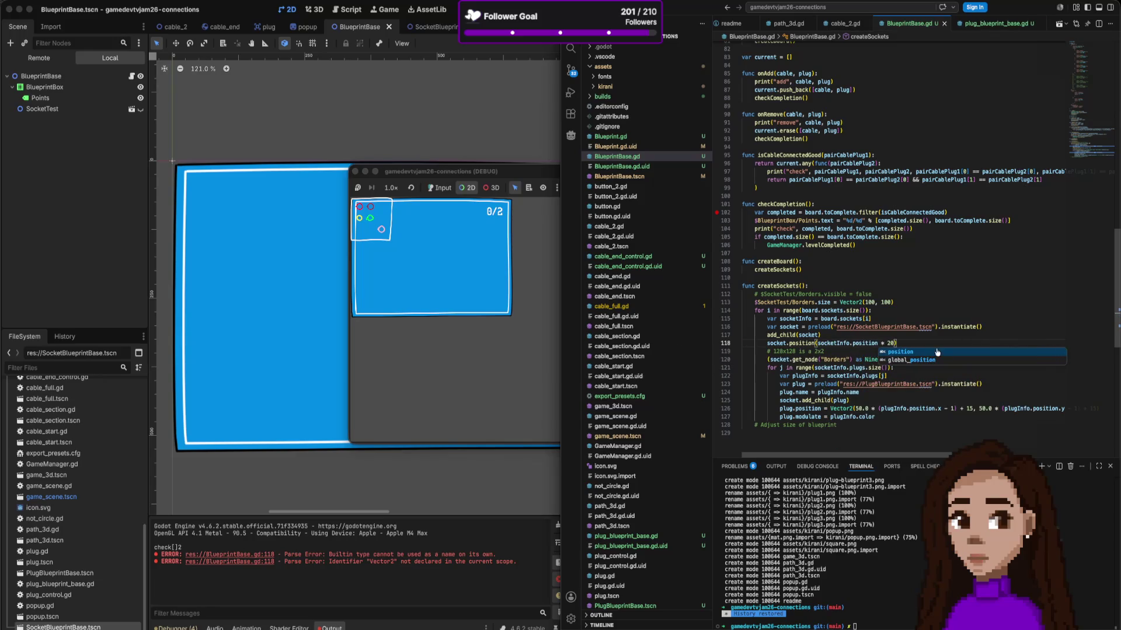
click(856, 291)
click(496, 240)
click(509, 67)
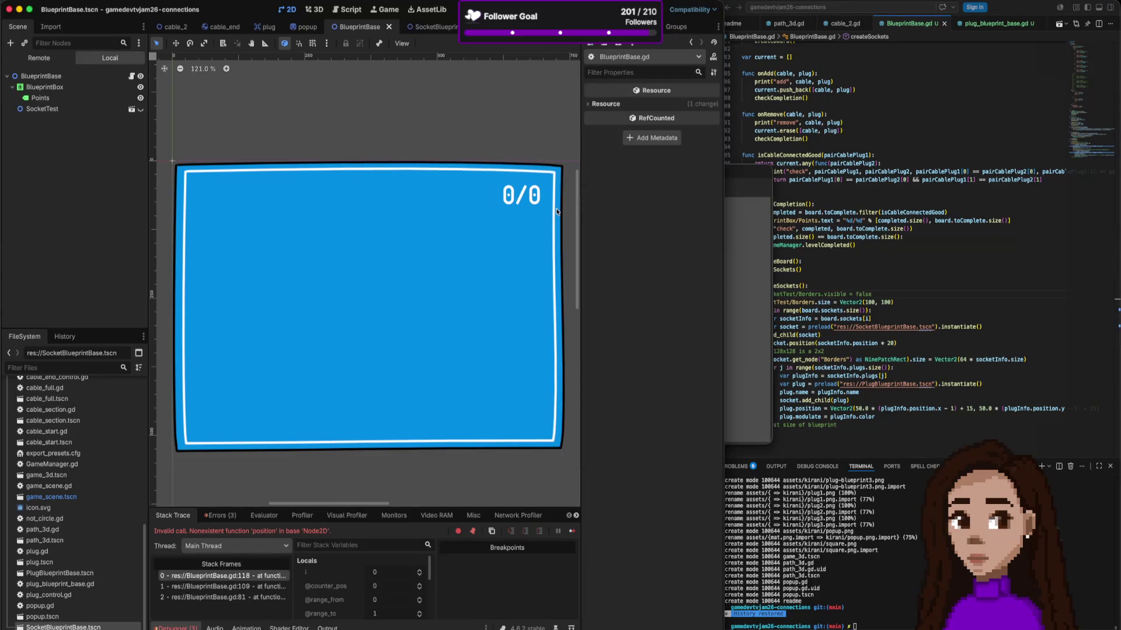
Step: Start a .get_node("") call on the socket line, then open the SocketBlueprintBase scene in Godot
click(883, 335)
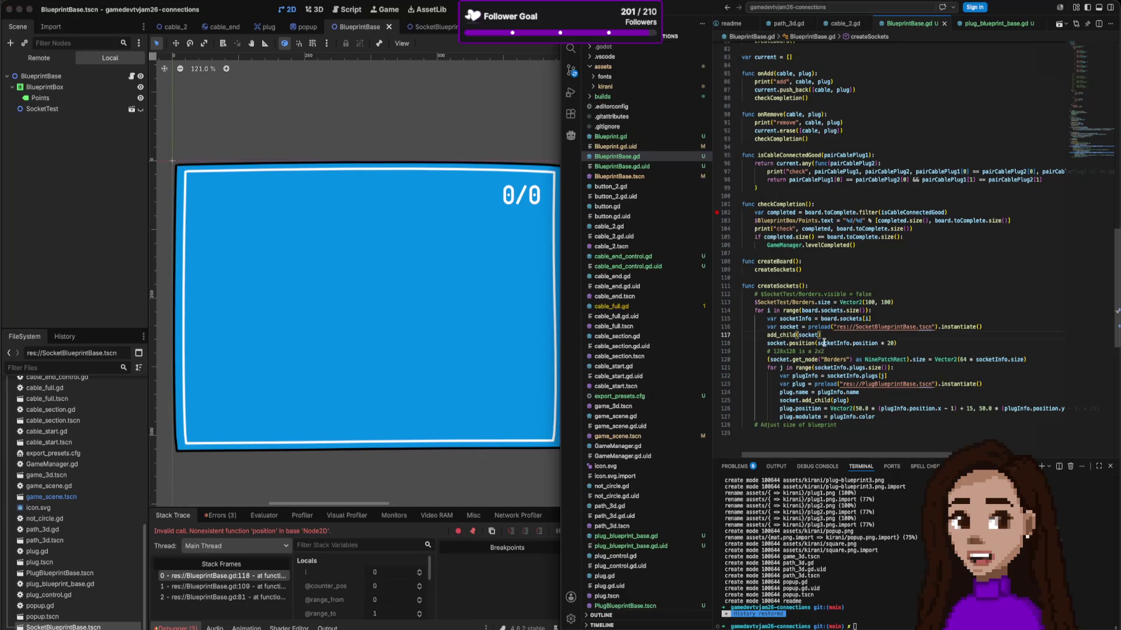
mouse_move(823, 347)
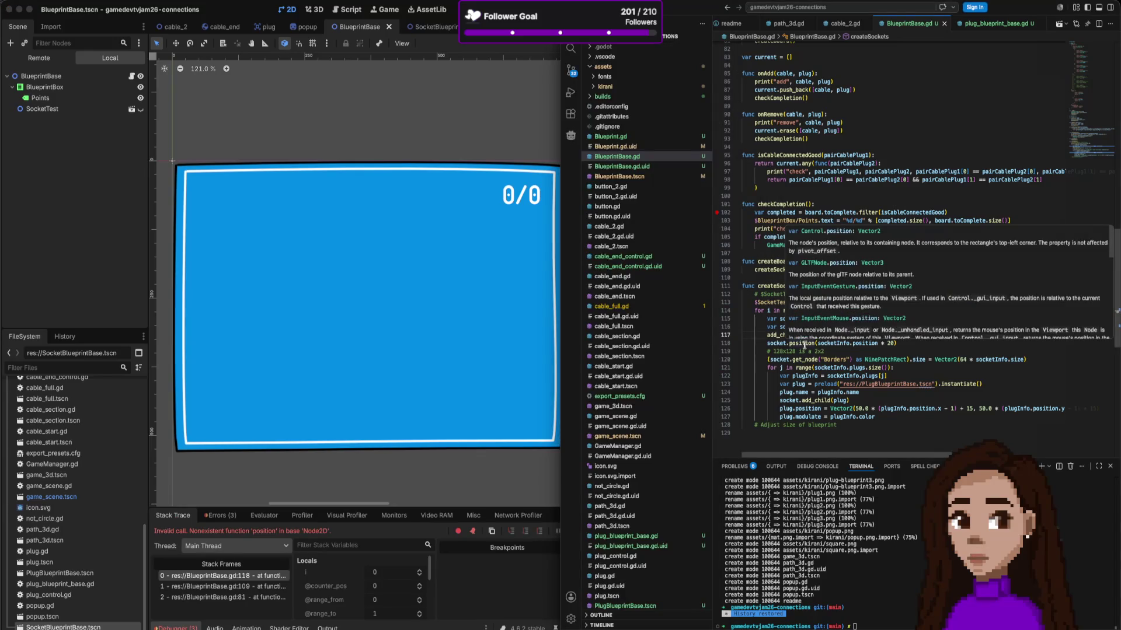
click(786, 344)
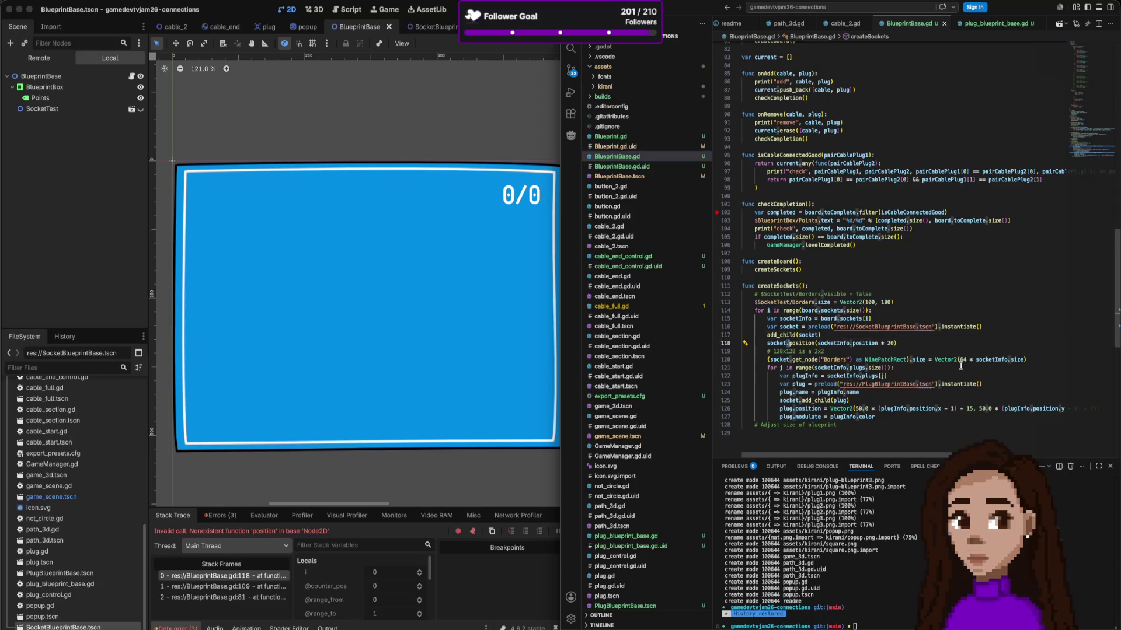
text(.ge)
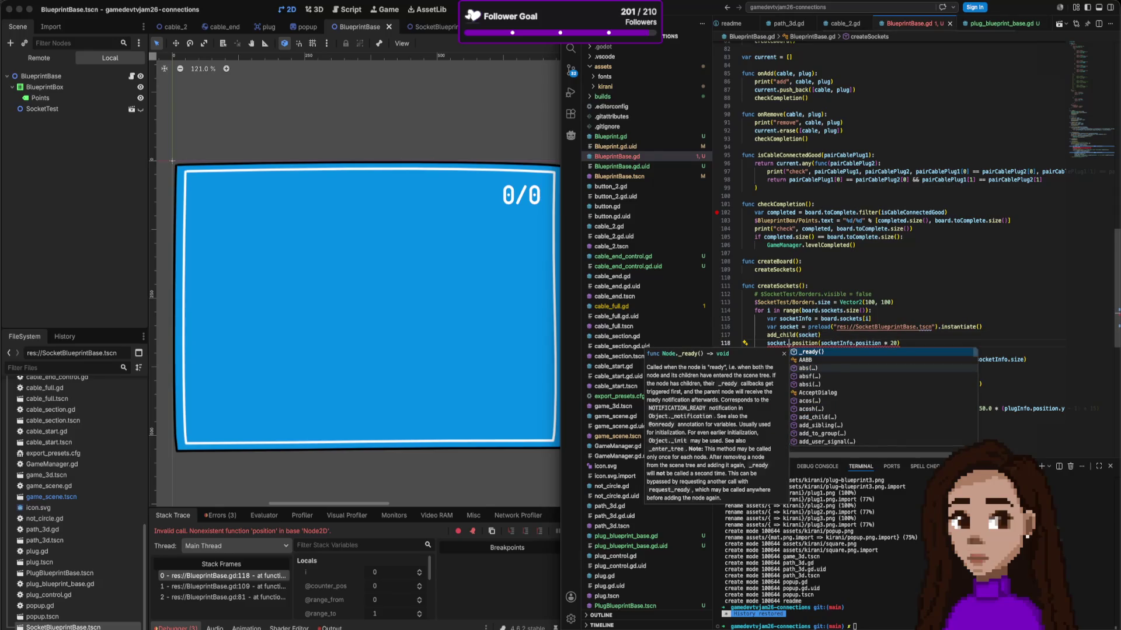
text(t)
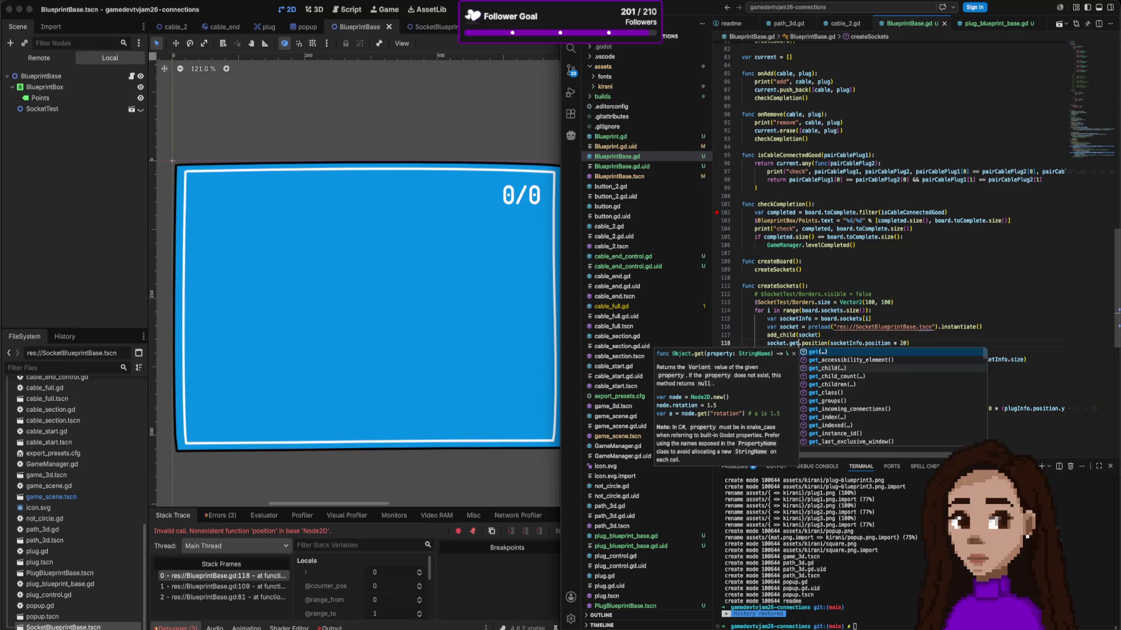
text(_node()
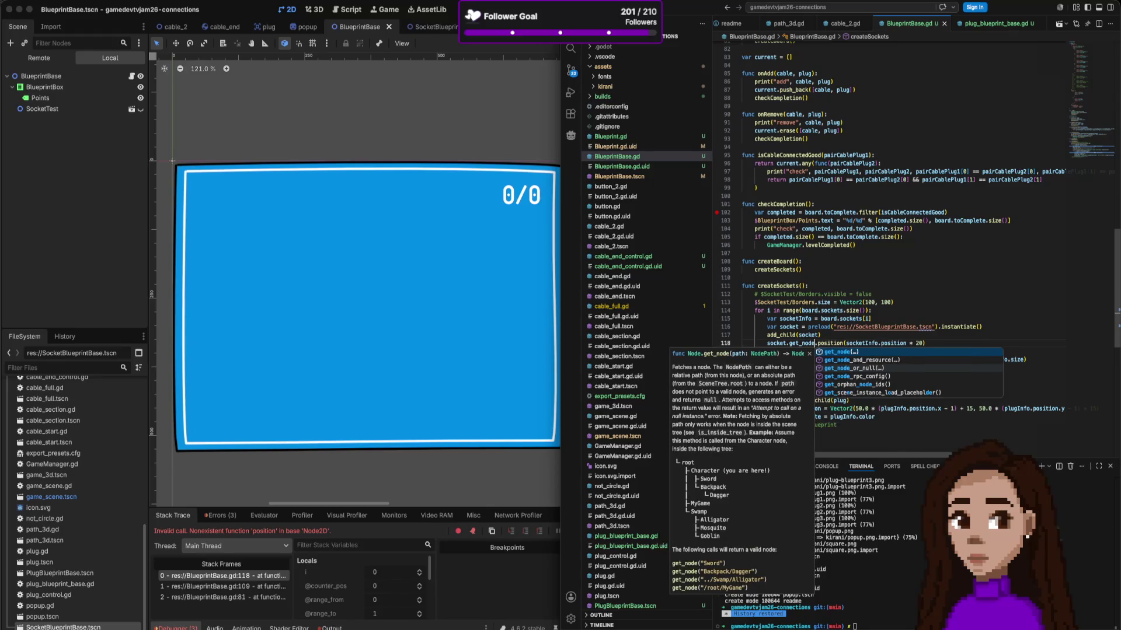
text(")
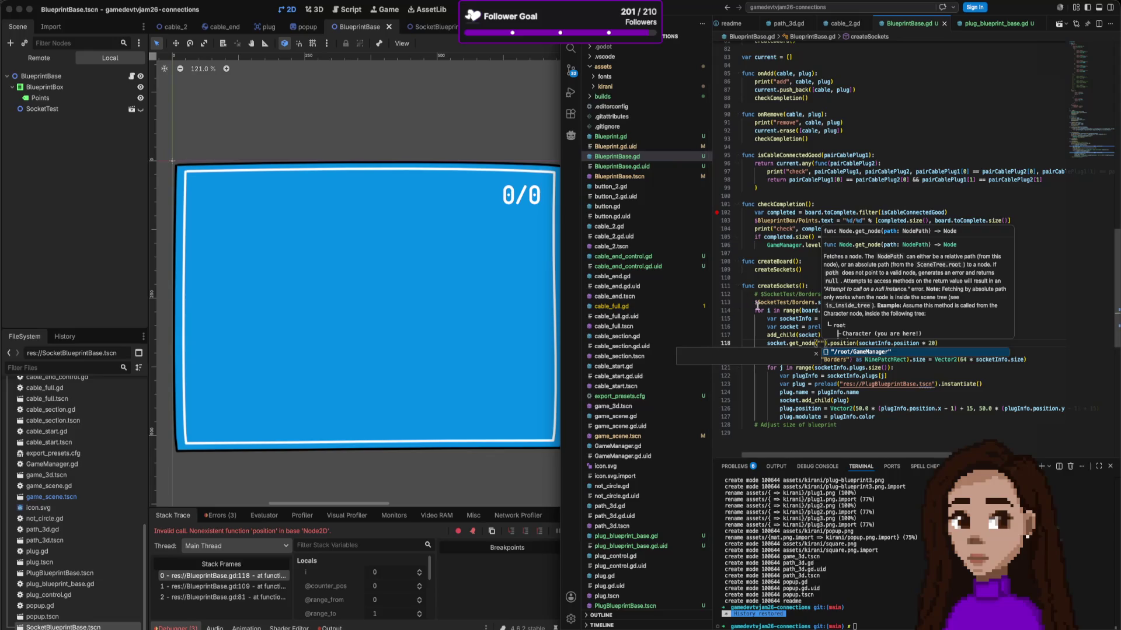
click(401, 101)
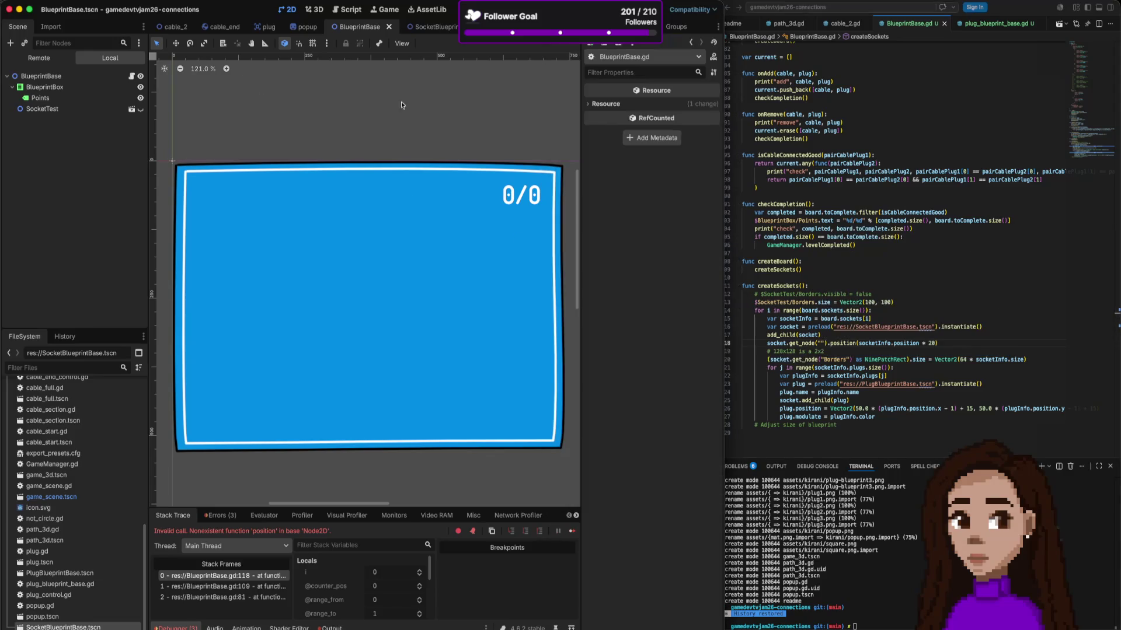
click(447, 34)
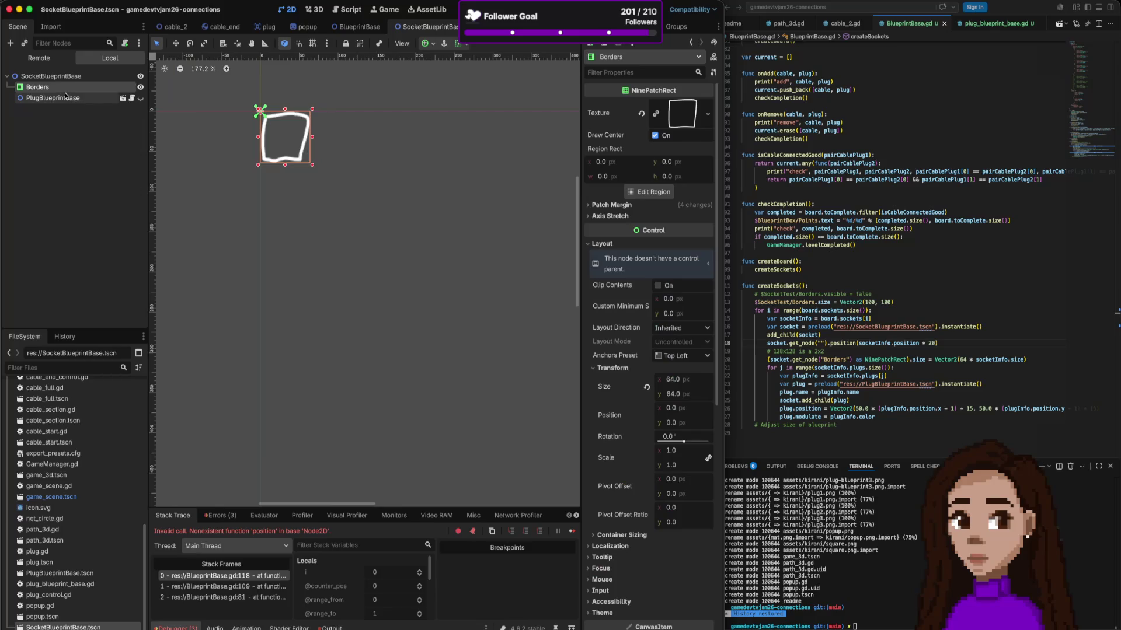
Step: Fill in get_node("Borders"), run the game, and inspect the SocketBlueprintBase root node's properties
click(821, 343)
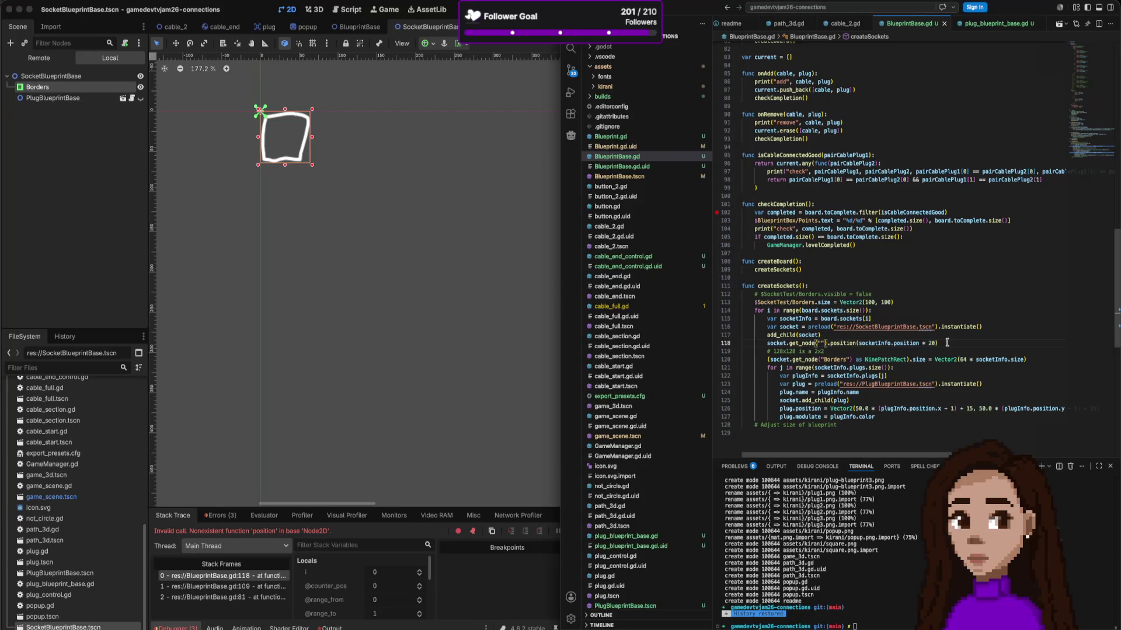
text(Borders)
mouse_move(922, 343)
click(440, 121)
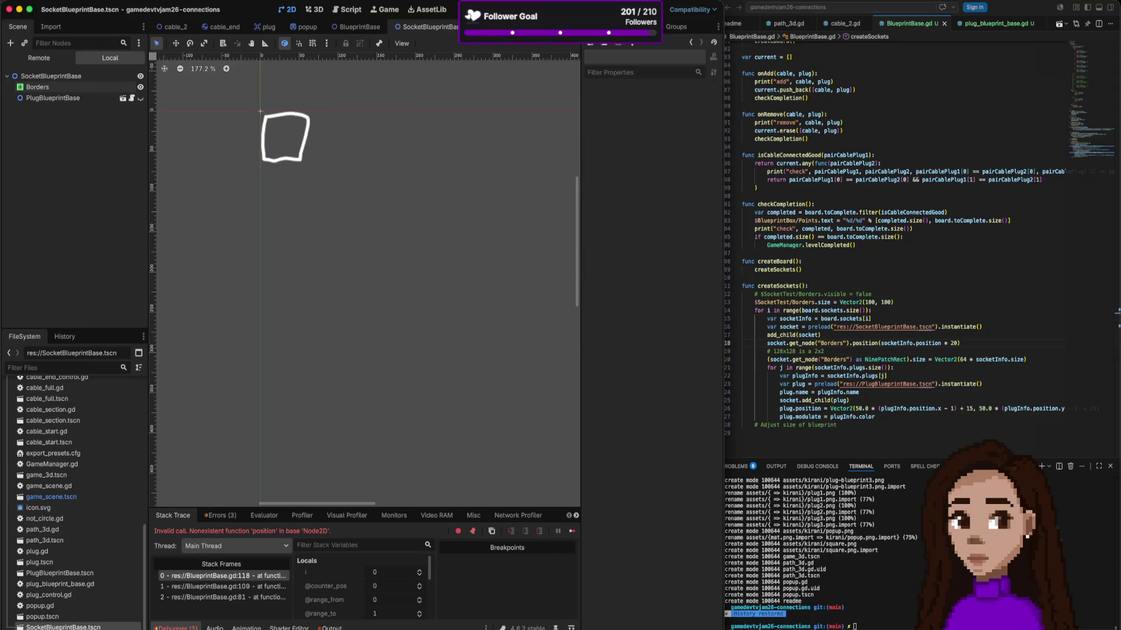
key(super+b)
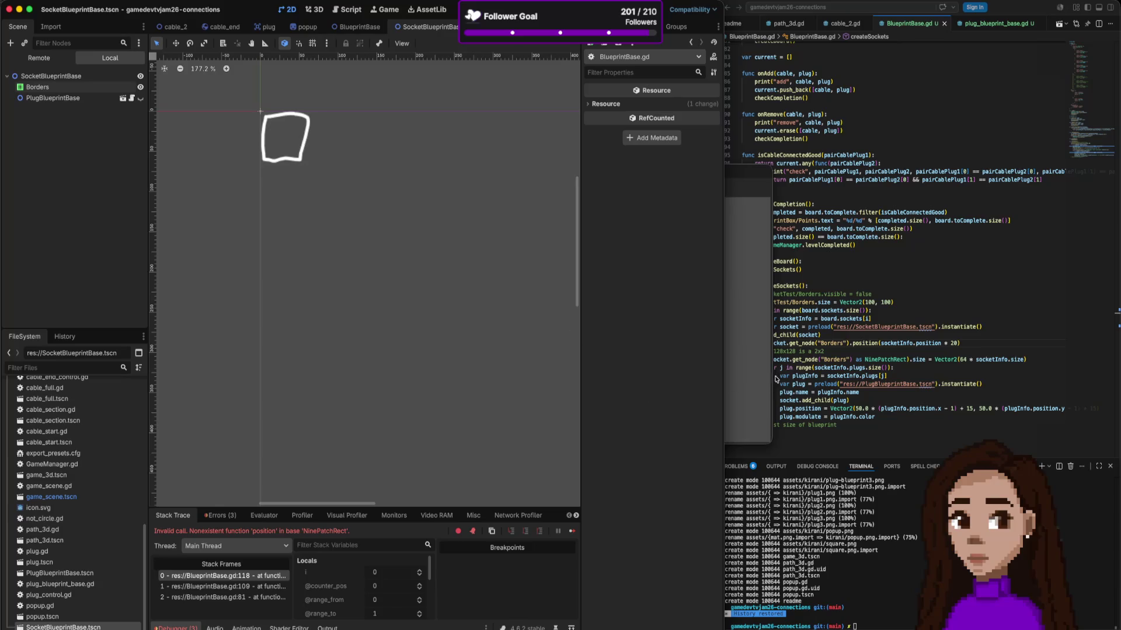
click(866, 345)
mouse_move(1014, 363)
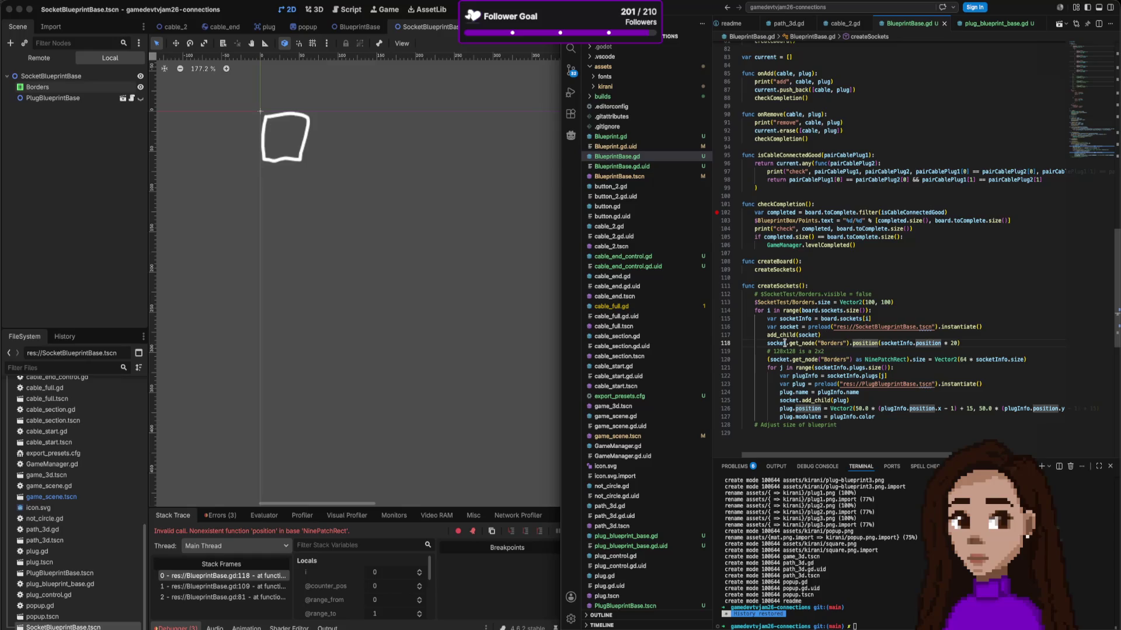
click(58, 77)
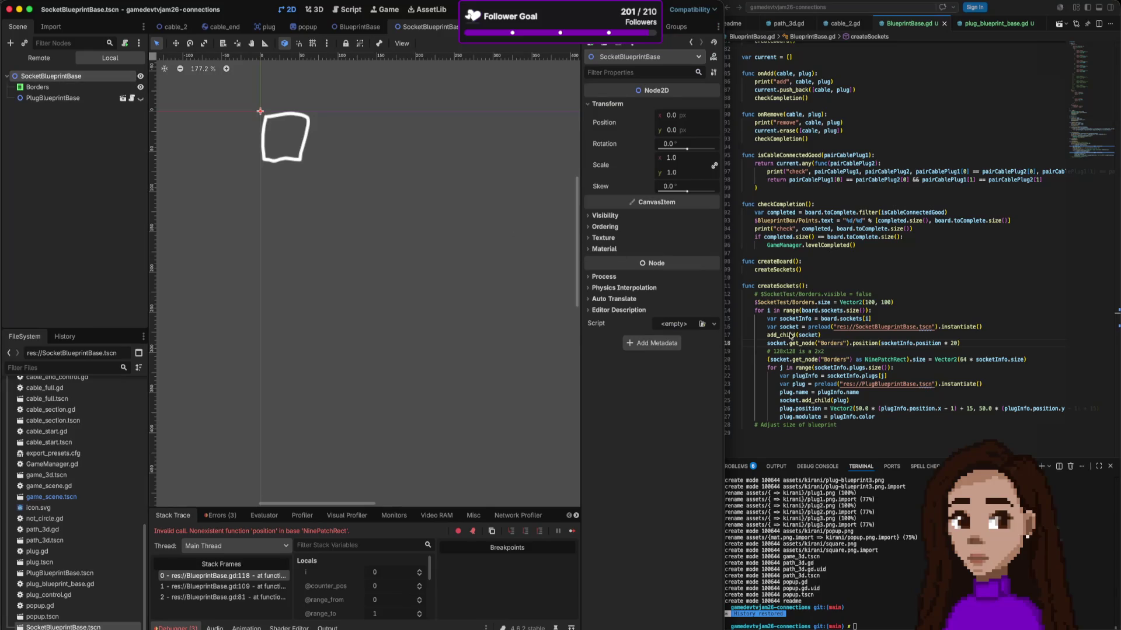
Step: Rewrite line 118 as socket.position = socketInfo.position * 20 and rerun the game
click(788, 345)
drag(848, 346, 780, 345)
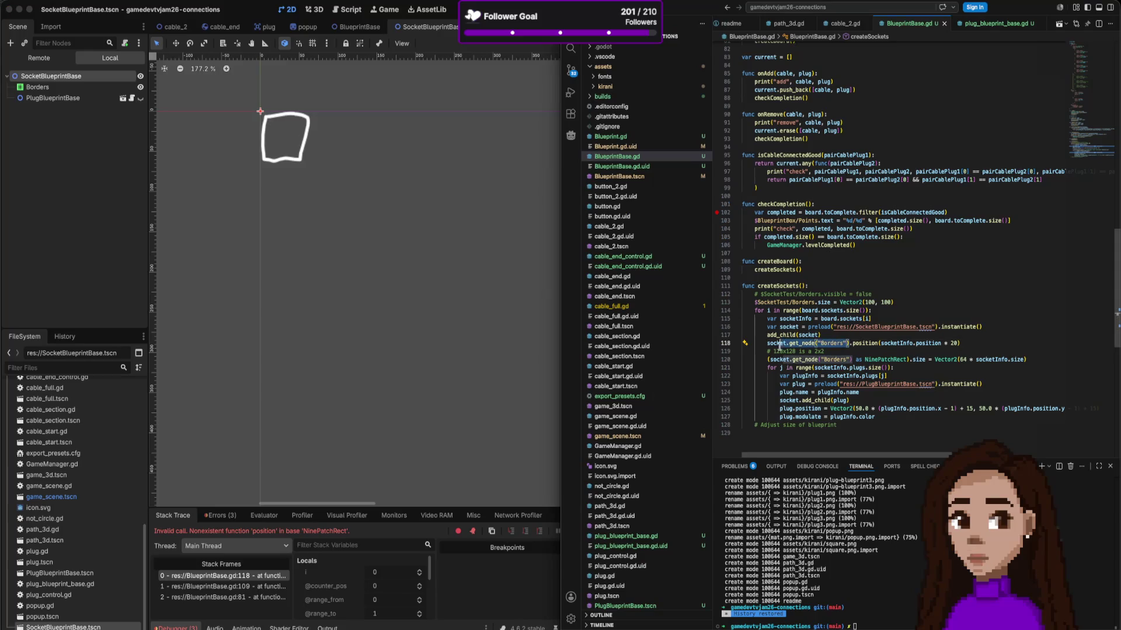
drag(849, 344, 785, 344)
key(BackSpace)
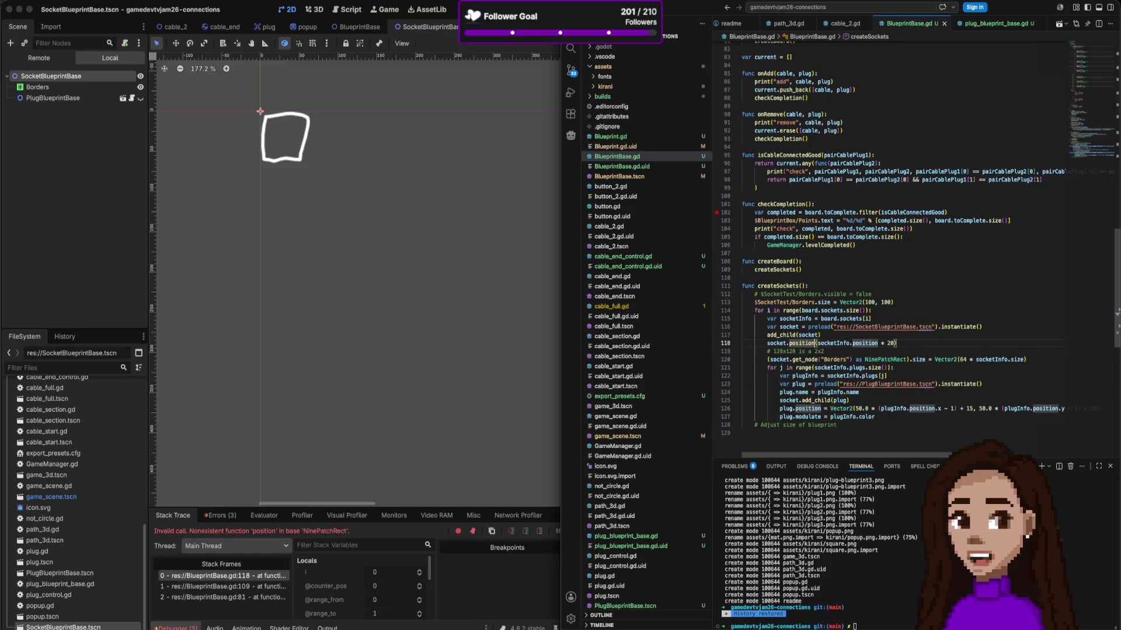
key(Delete)
text(=)
key(End)
key(BackSpace)
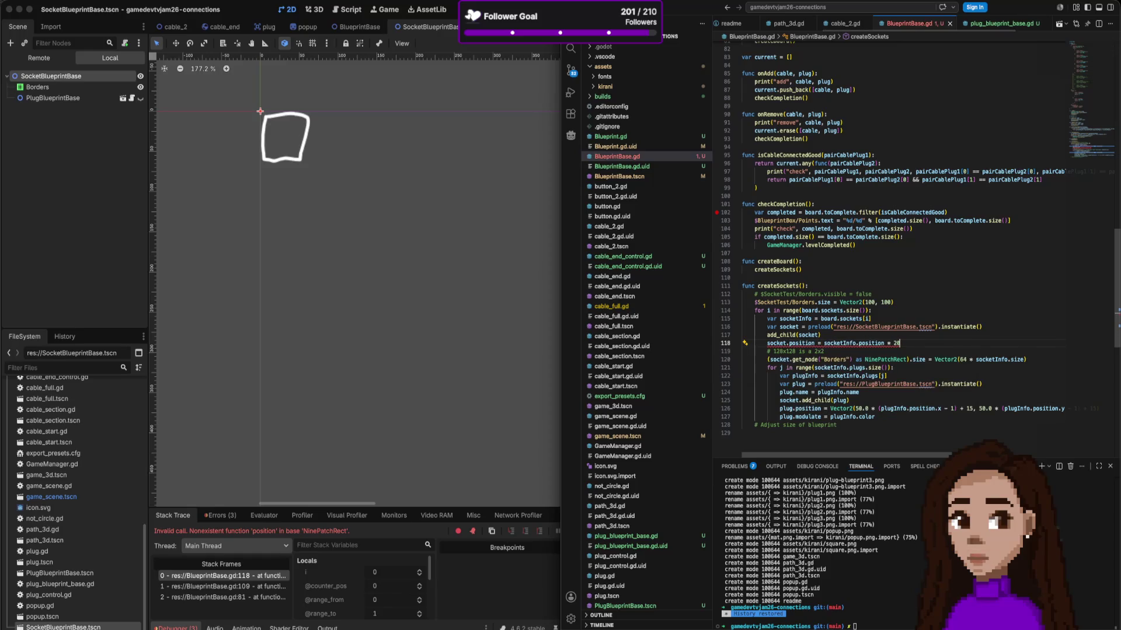
click(505, 172)
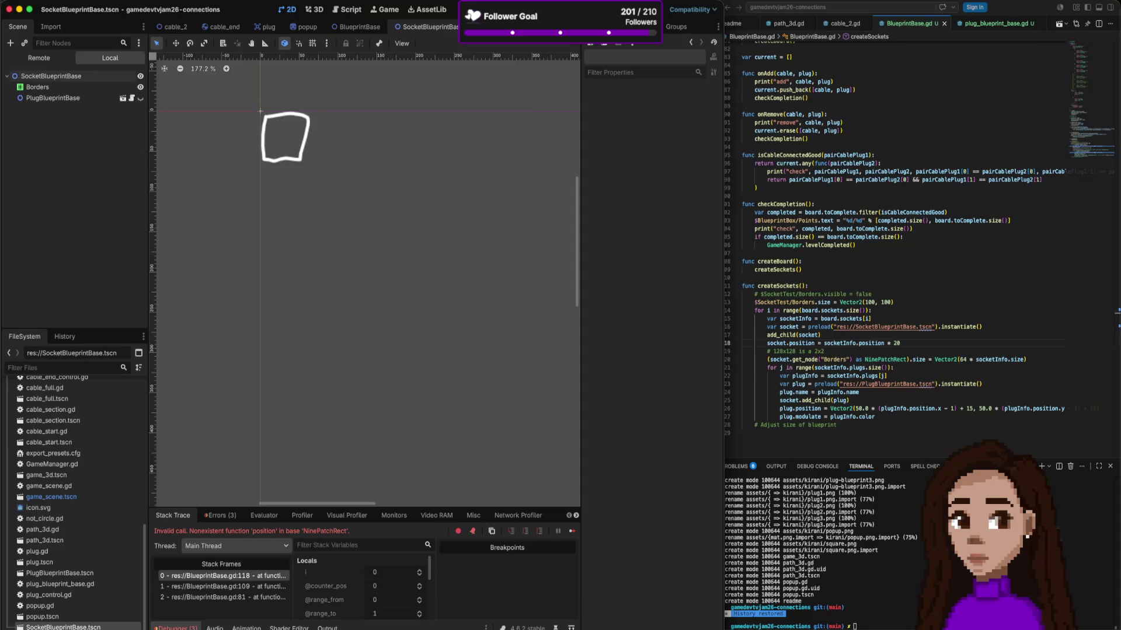
key(super+b)
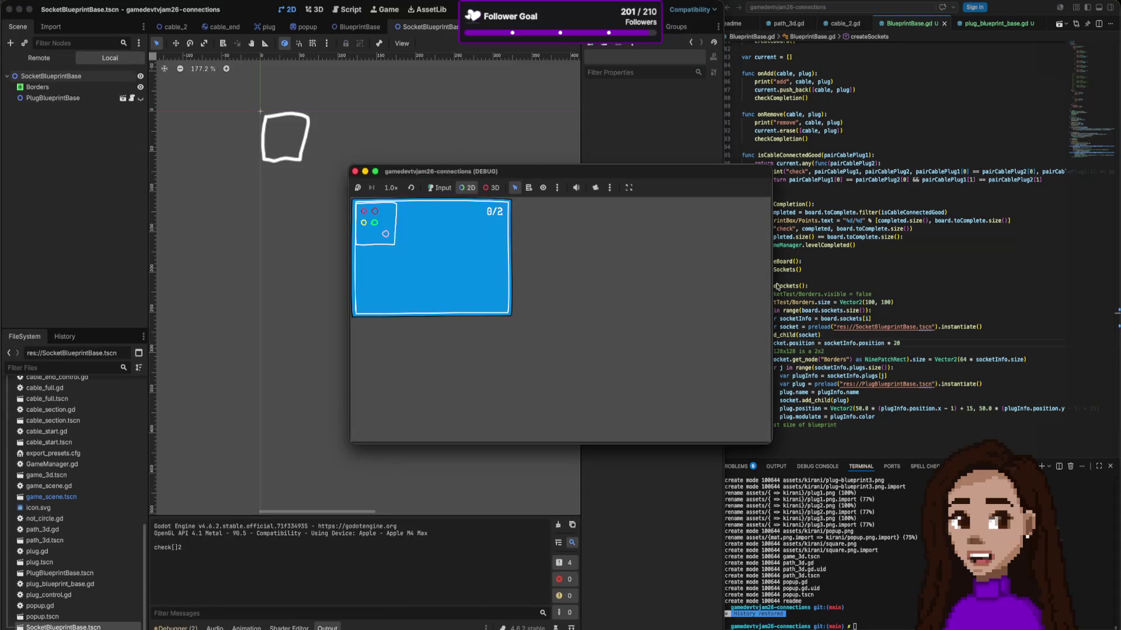
Step: Change the position multiplier on line 118 from 20 to 40 and restart the game
click(778, 287)
double_click(896, 343)
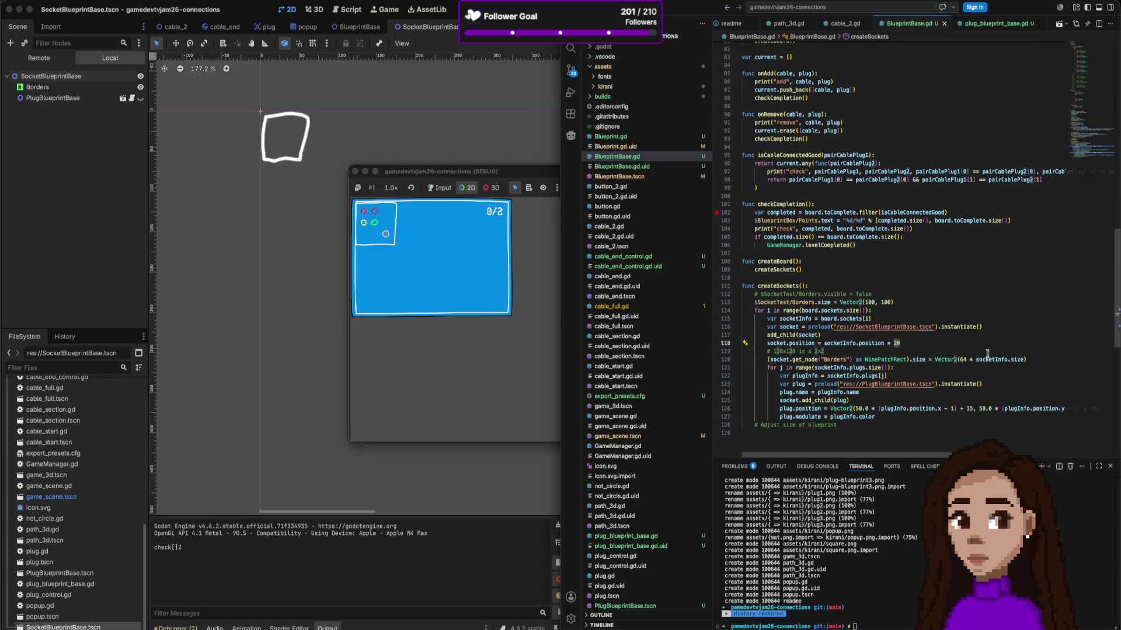
click(426, 273)
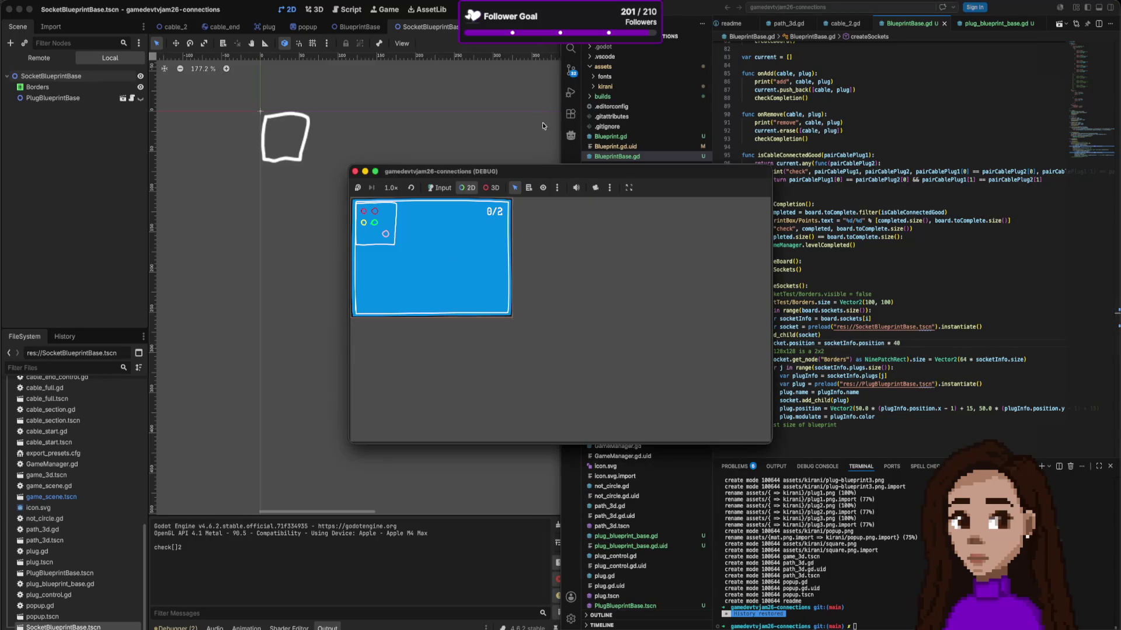
click(432, 269)
key(super+b)
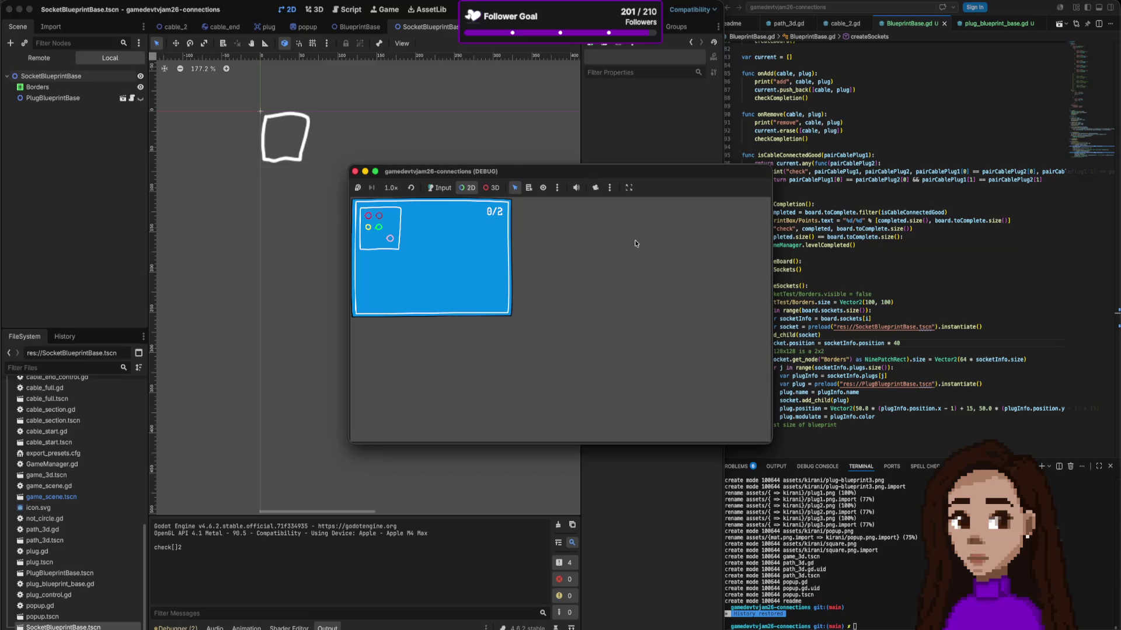
Step: Set the socket's "size" in the board data to Vector2(2, 2), save, and run the game
click(800, 242)
scroll(800, 243, up, 10)
scroll(801, 242, up, 5)
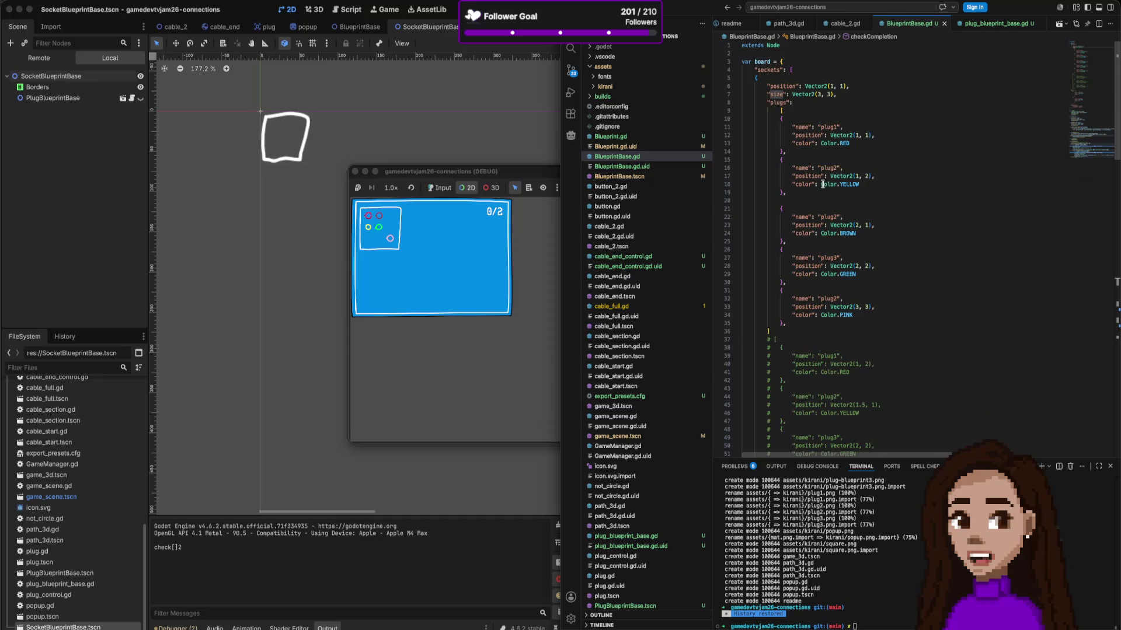
click(837, 93)
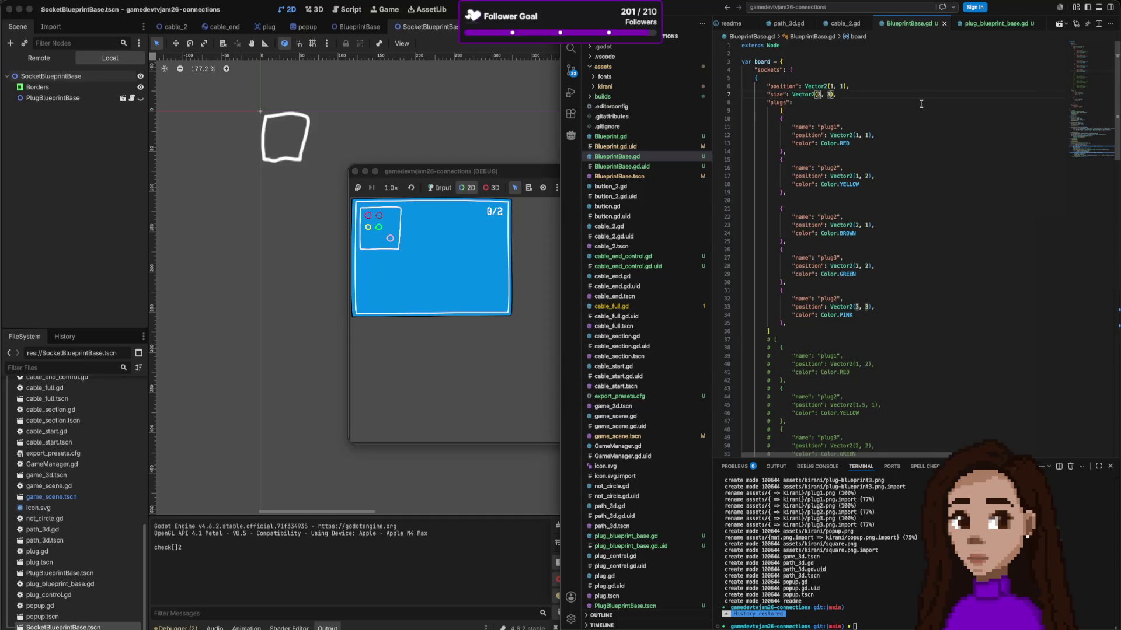
key(BackSpace)
key(BackSpace)
key(BackSpace)
text(2, 3))
key(BackSpace)
key(BackSpace)
text(2))
key(super+Tab)
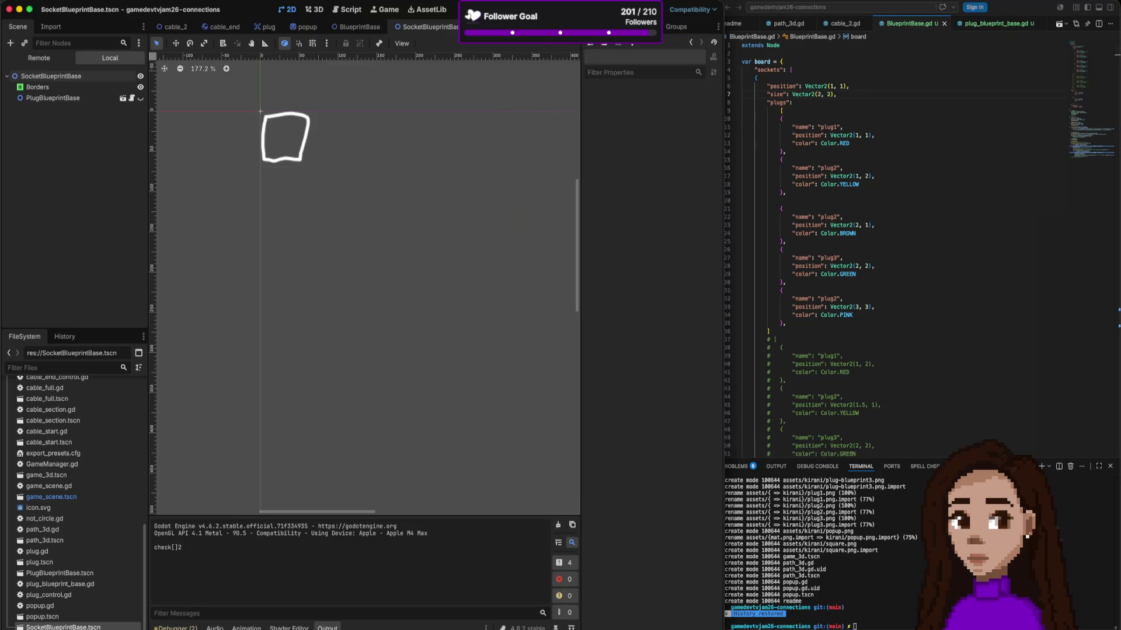
key(super+b)
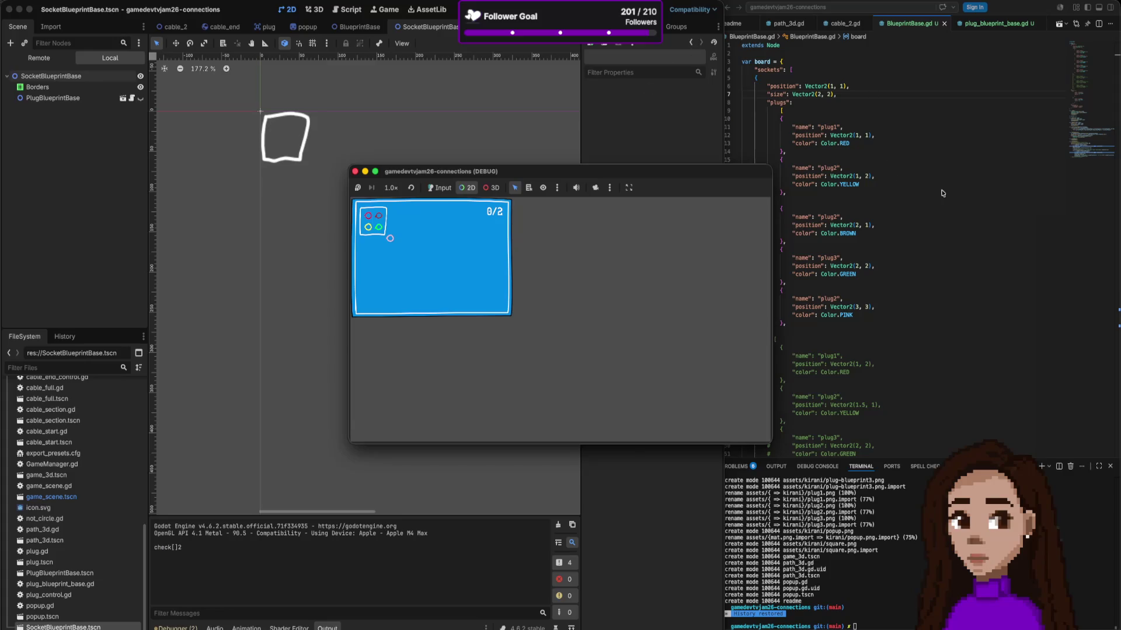
Step: Enlarge the socket size to Vector2(4, 4)
click(823, 96)
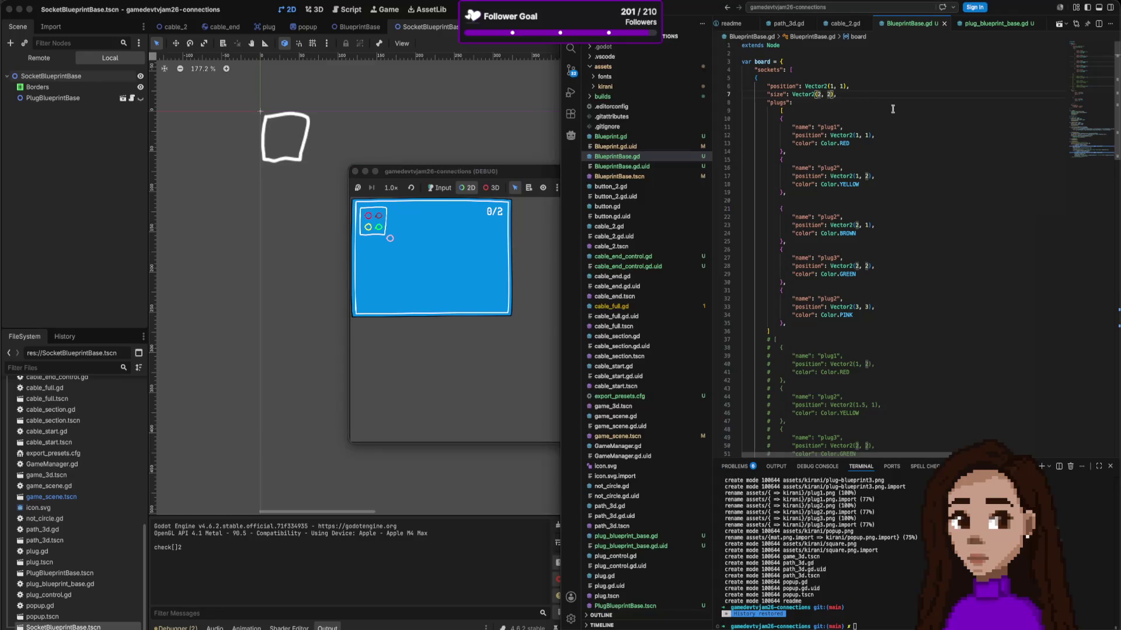
text(4, 4)
scroll(909, 149, down, 2)
Step: Duplicate the pink plug2 entry at position Vector2(4, 4), save, and run the game
drag(809, 299, 785, 260)
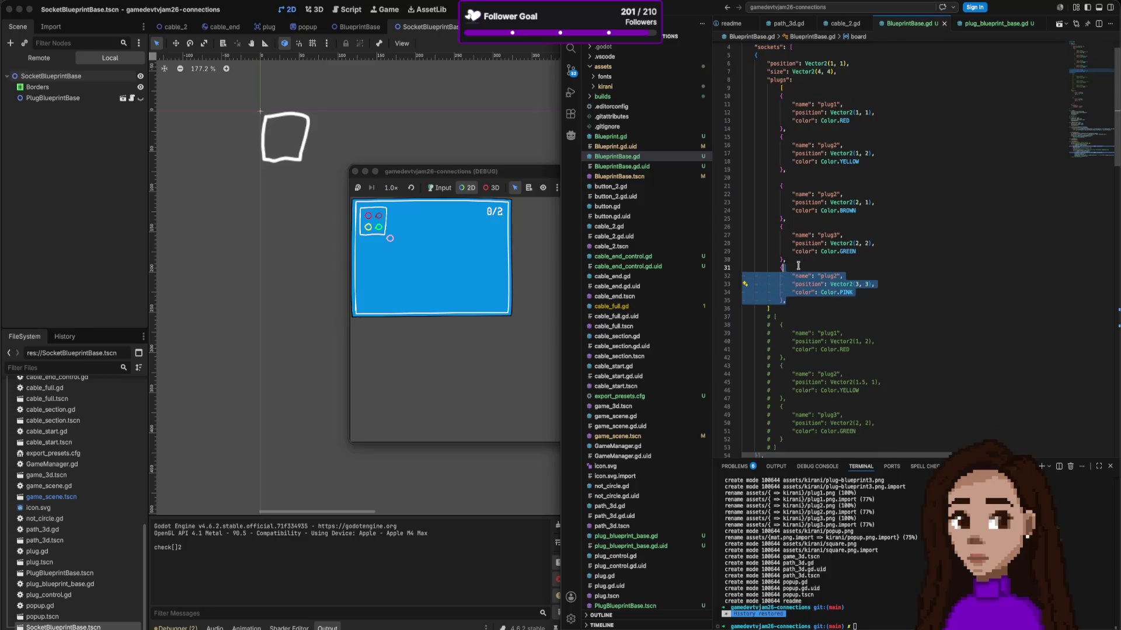
key(ctrl+c)
click(819, 303)
key(ctrl+v)
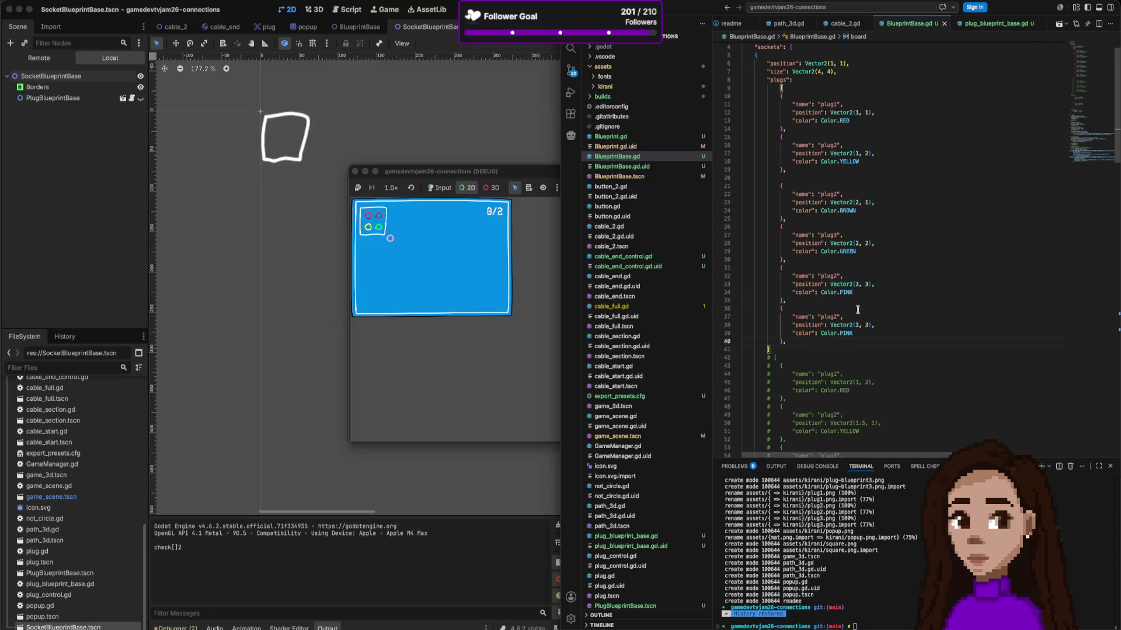
double_click(855, 325)
text(4, 4)
key(super+Tab)
key(super+b)
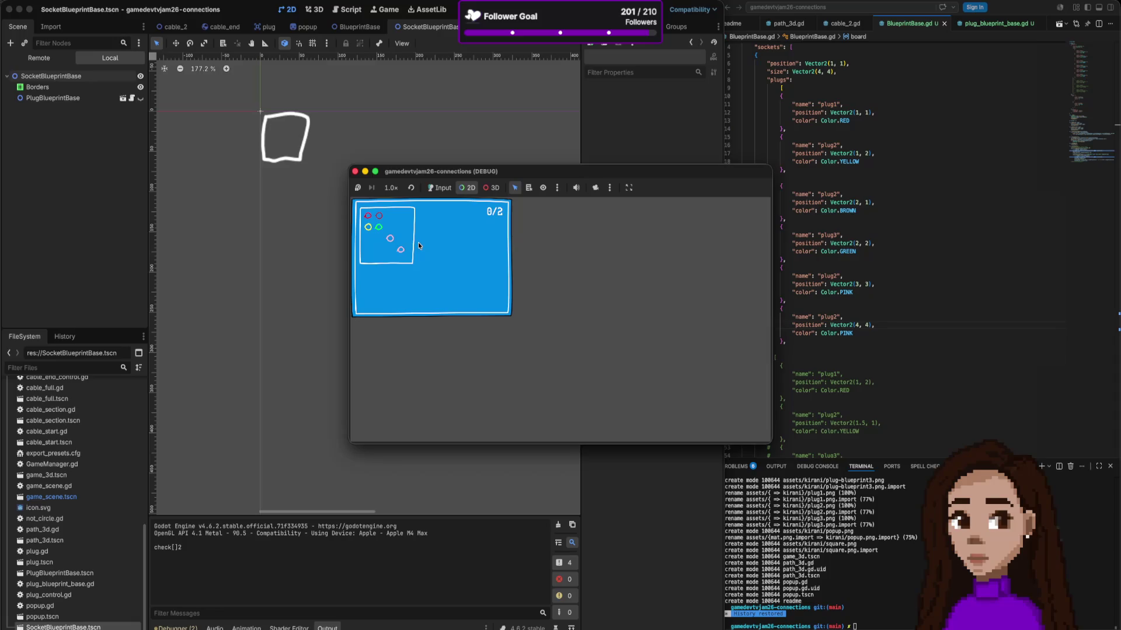
Step: Review the Borders NinePatchRect sizing by socketInfo.size on line 125, then view the Reddit autosizing thread
click(877, 305)
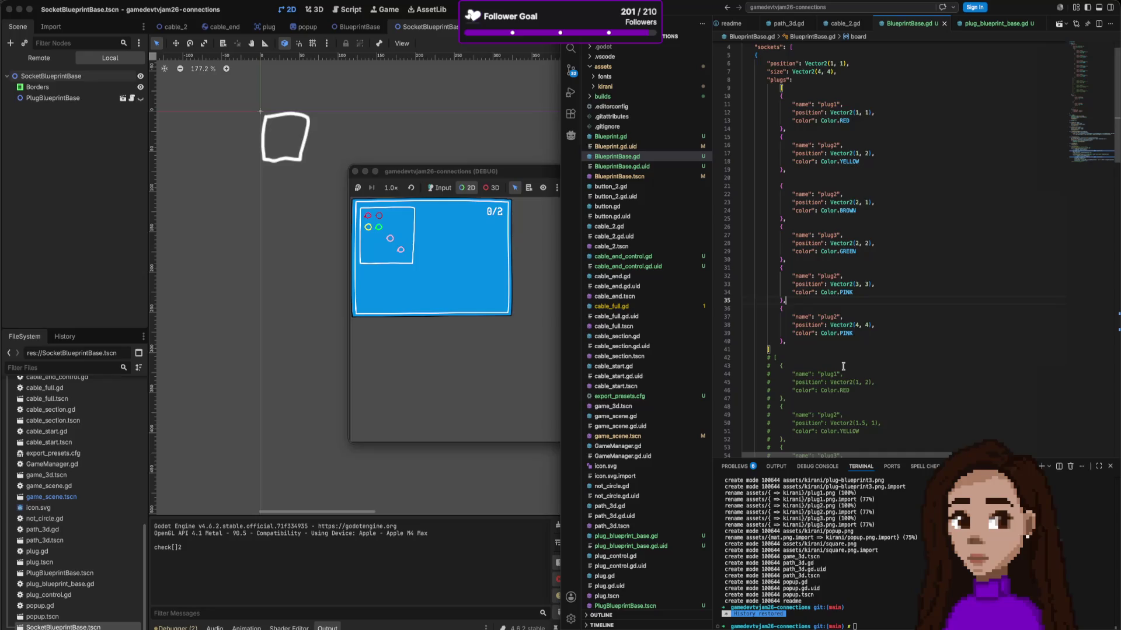
scroll(843, 366, down, 12)
scroll(843, 366, down, 1)
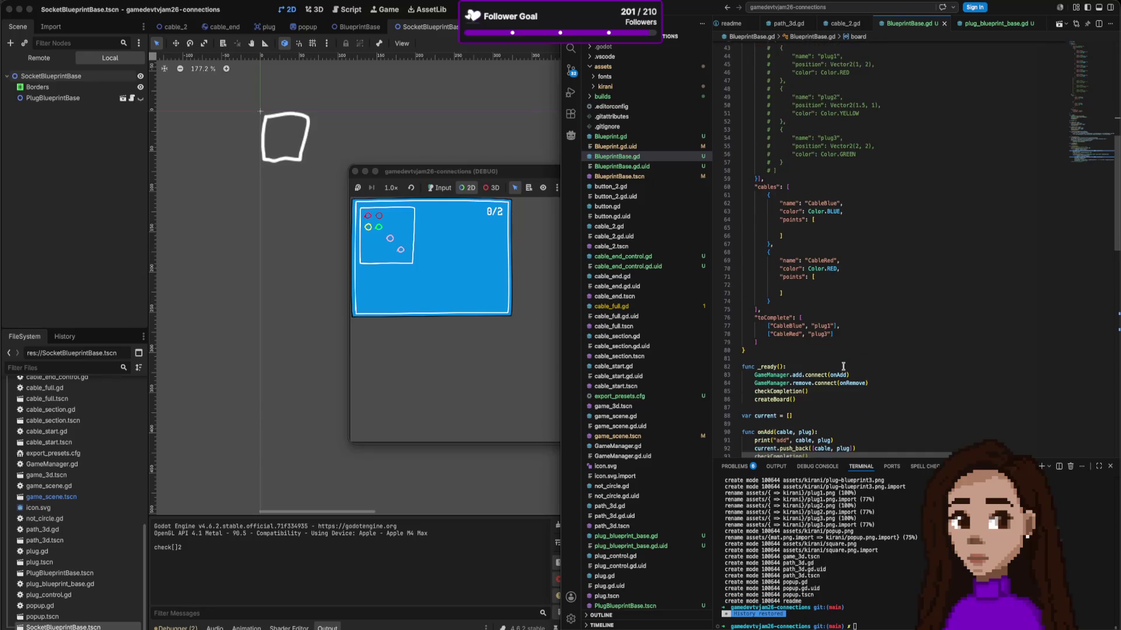
scroll(843, 366, down, 8)
scroll(842, 366, down, 10)
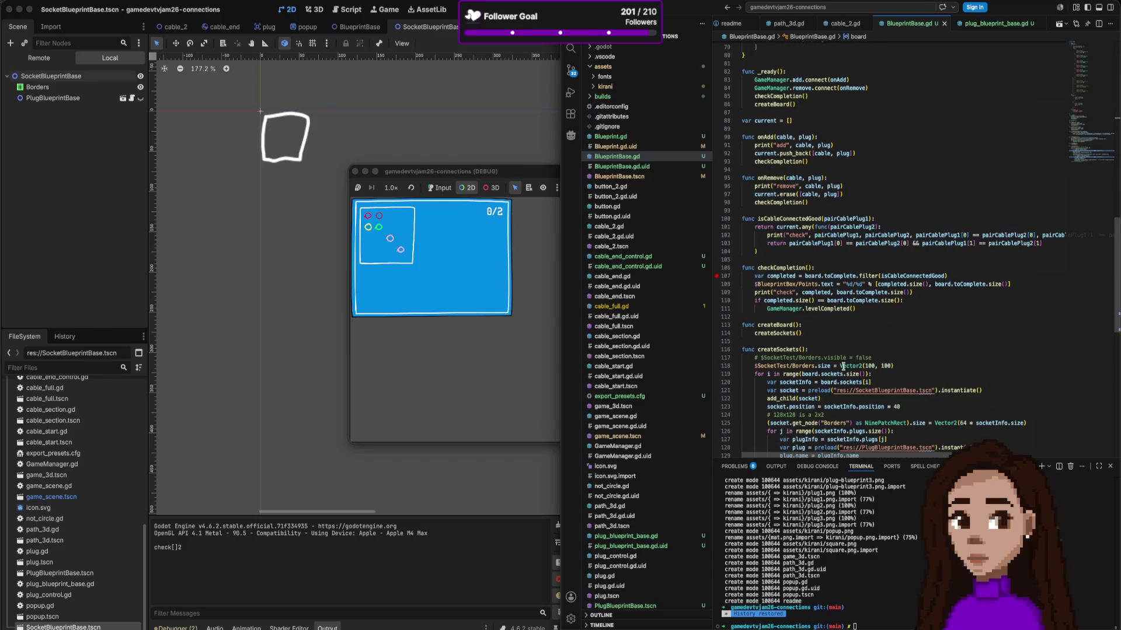
scroll(843, 365, up, 3)
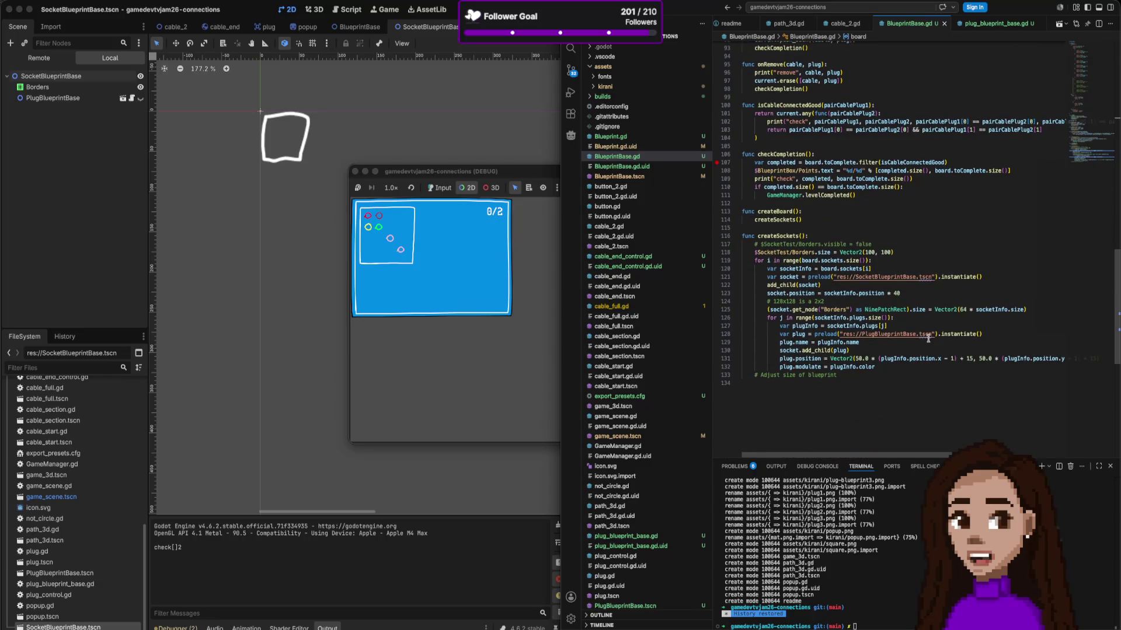
drag(1025, 309, 766, 309)
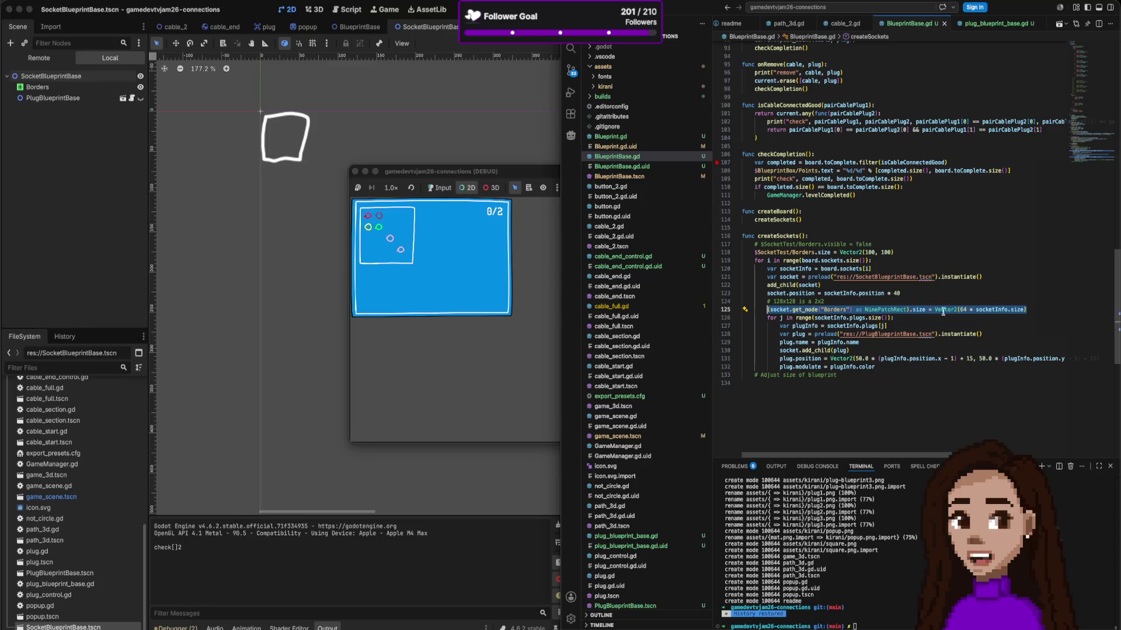
mouse_move(957, 310)
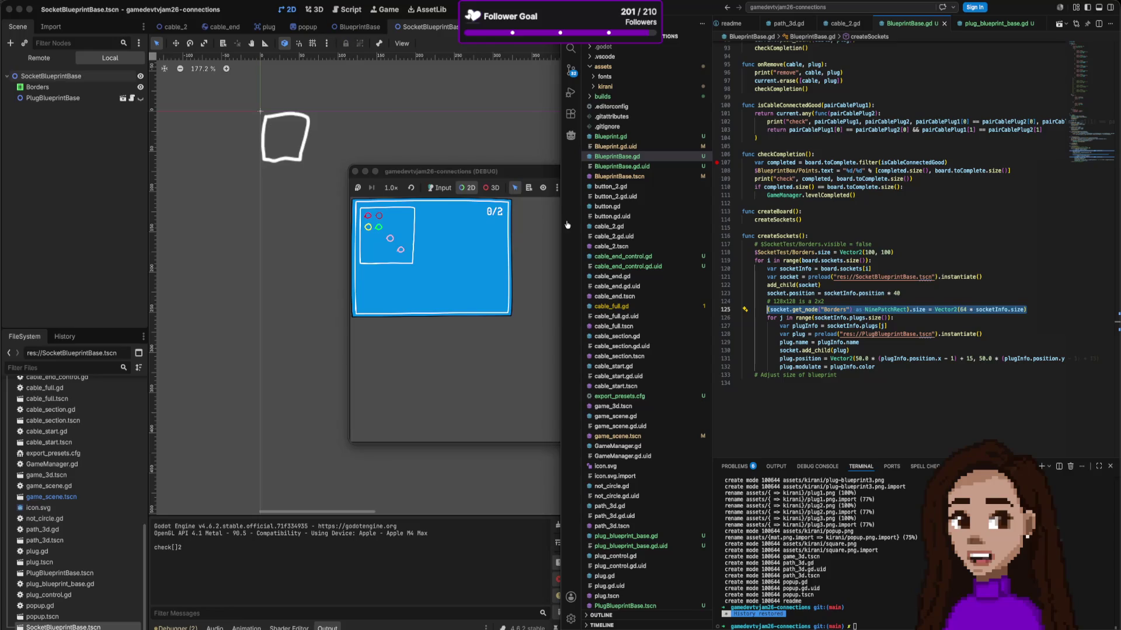
key(super+Tab)
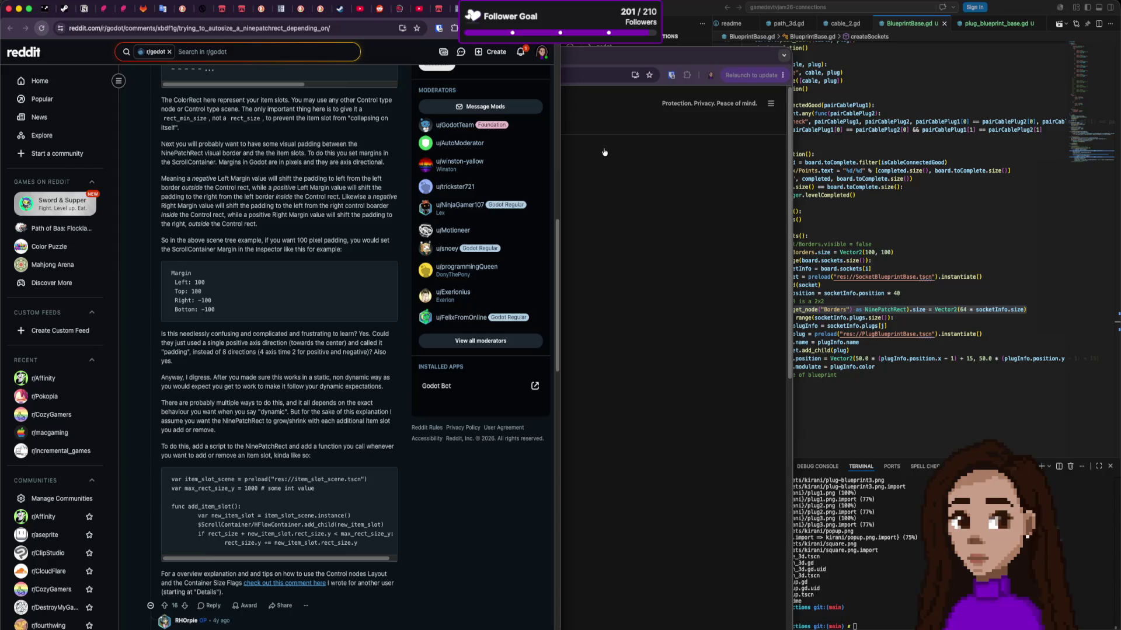
Step: Look over the sliced popup and blueprint artwork in Affinity, then return to Godot's running game
key(super+Tab)
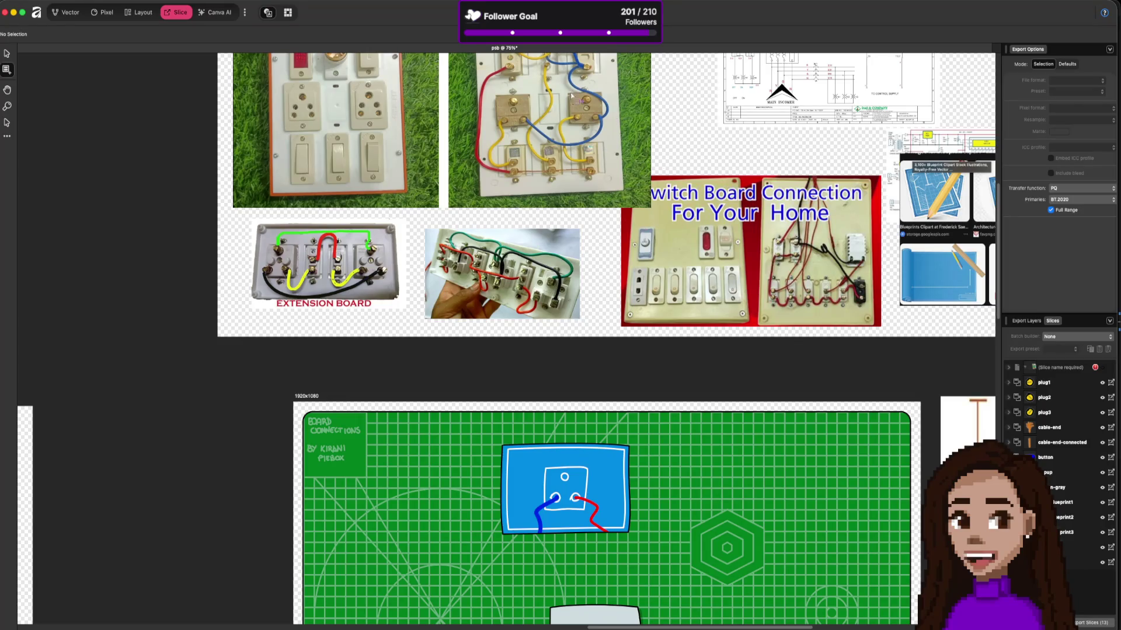
scroll(563, 180, down, 10)
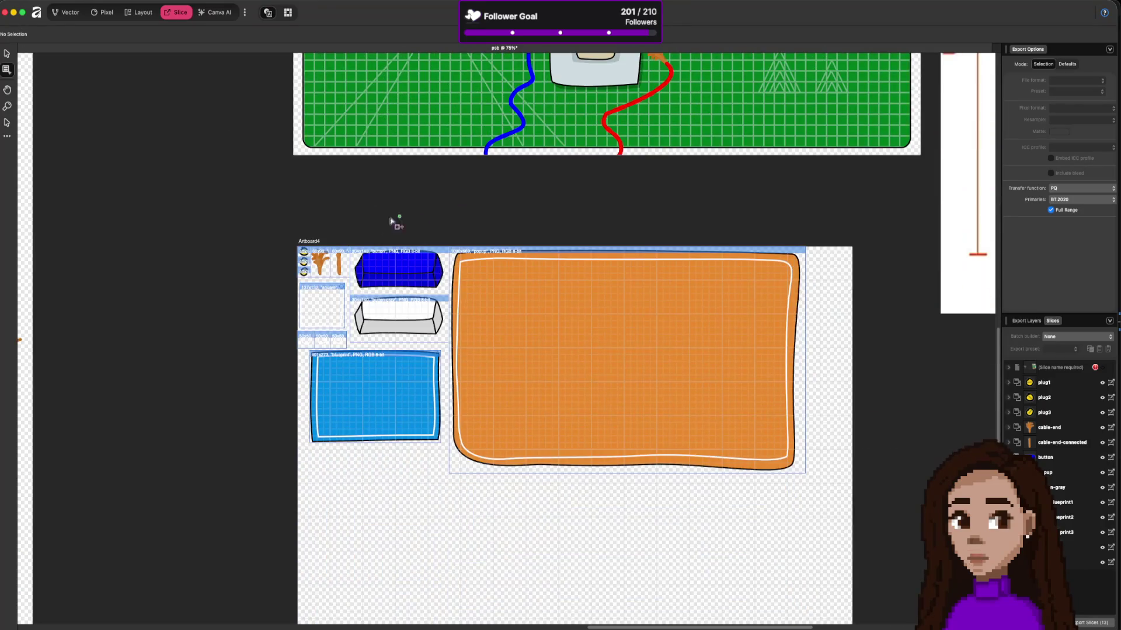
scroll(303, 350, up, 5)
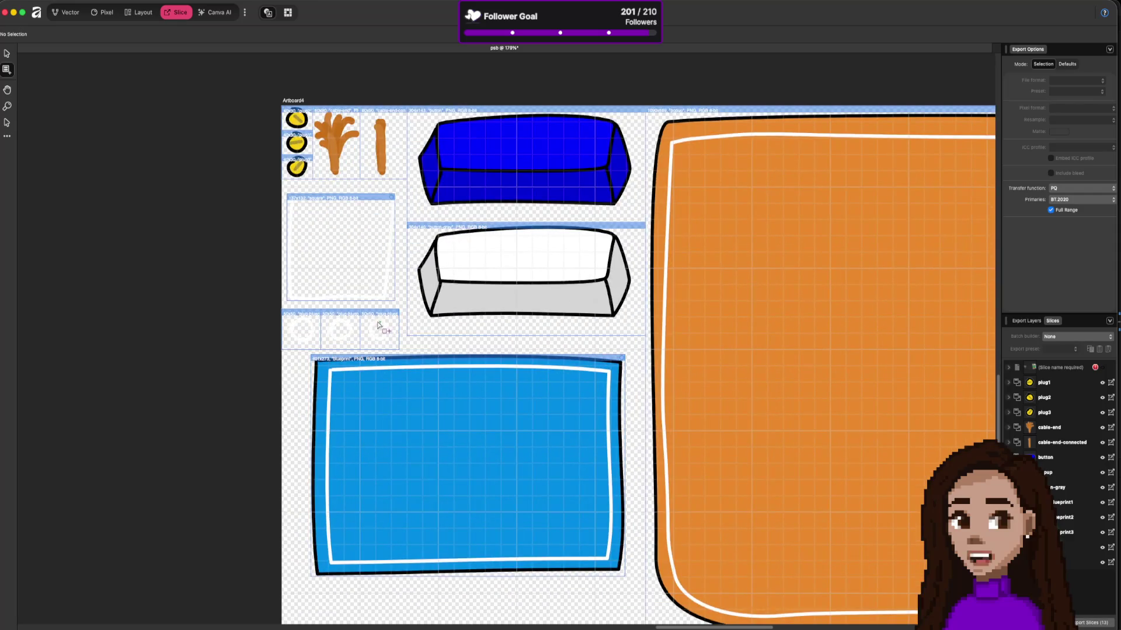
key(super+Tab)
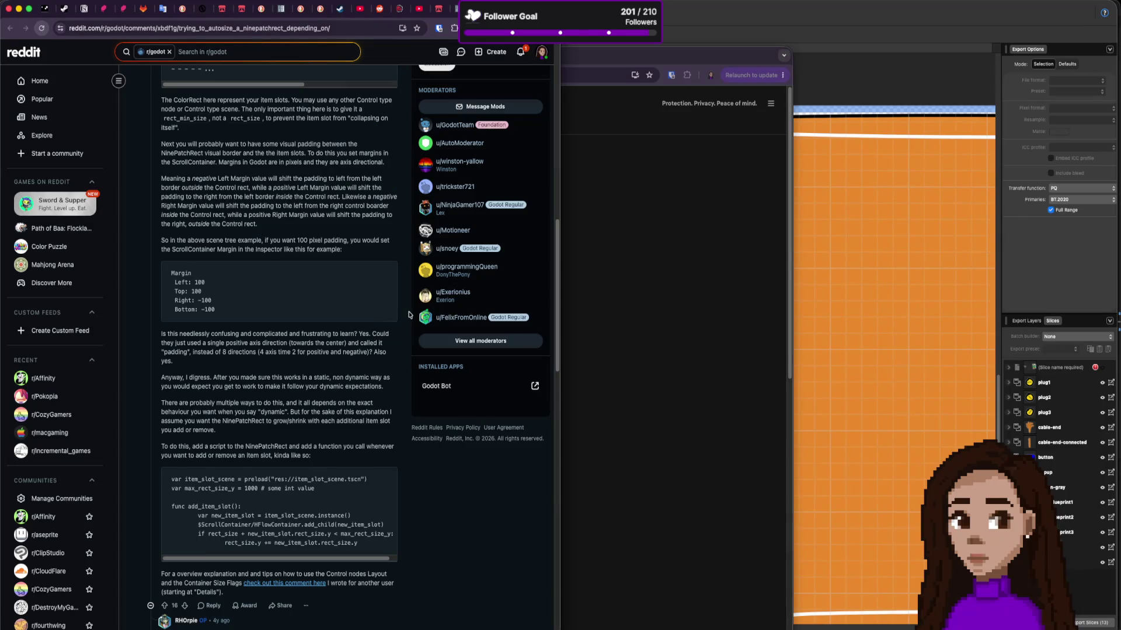
key(super+Tab)
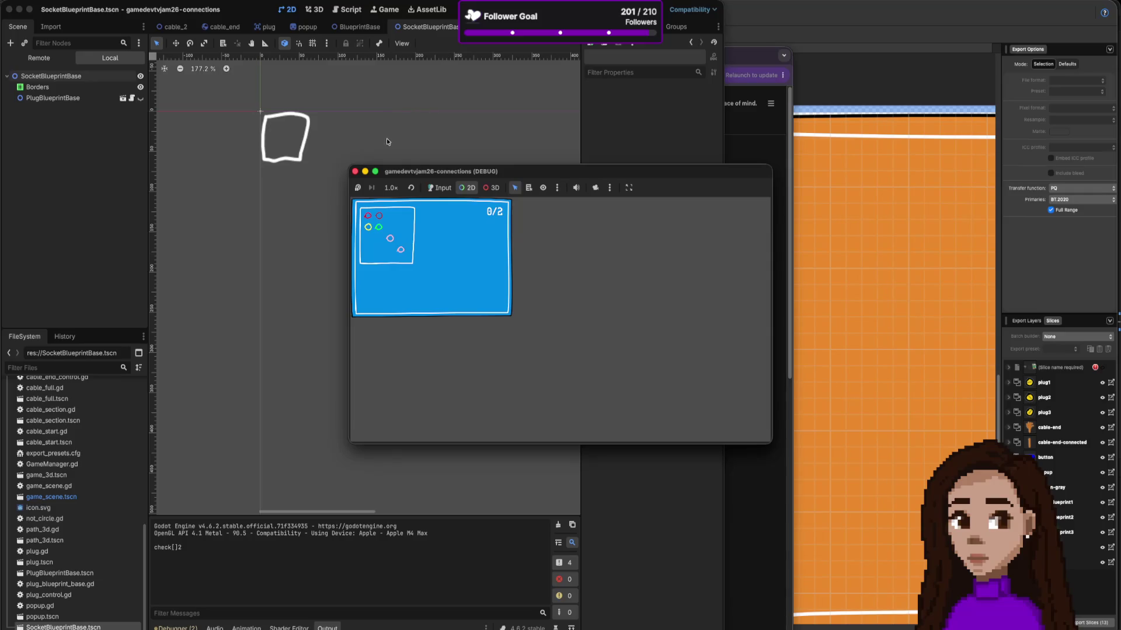
Step: Stop the game and compare game_scene's Blueprint sprite with the BlueprintBase and cable_2 scenes
click(355, 171)
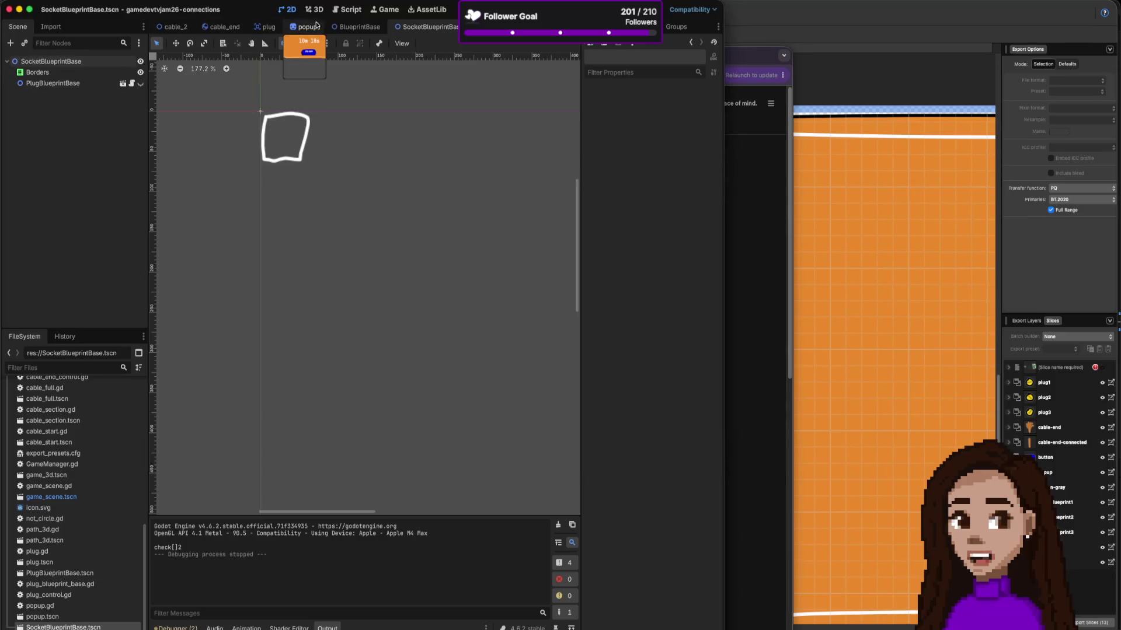
click(357, 26)
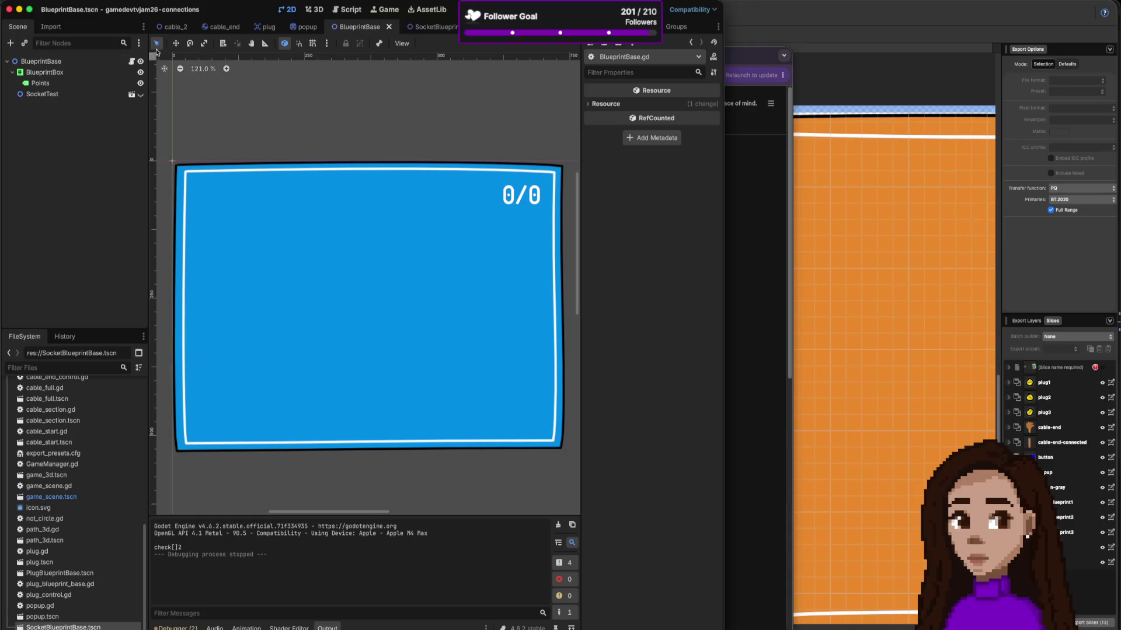
click(180, 27)
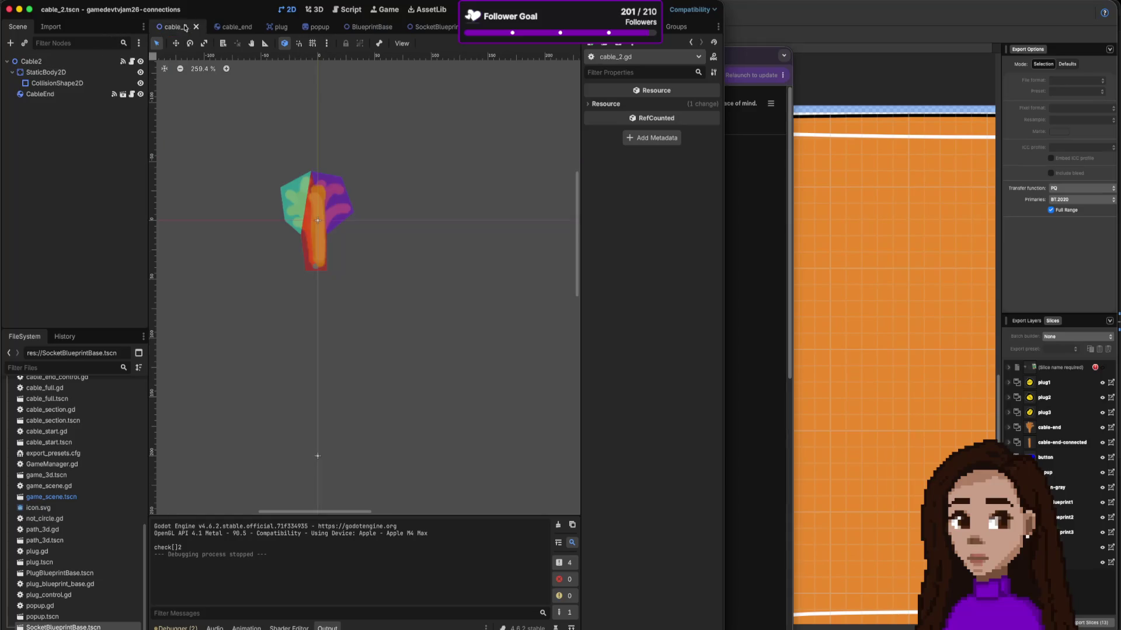
click(182, 27)
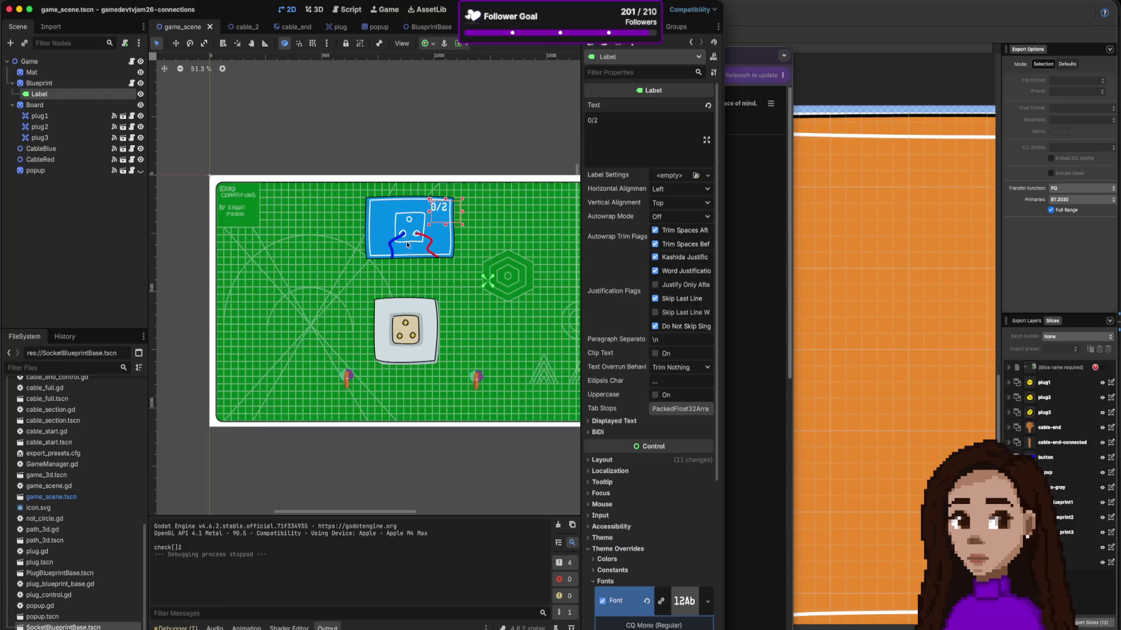
click(403, 220)
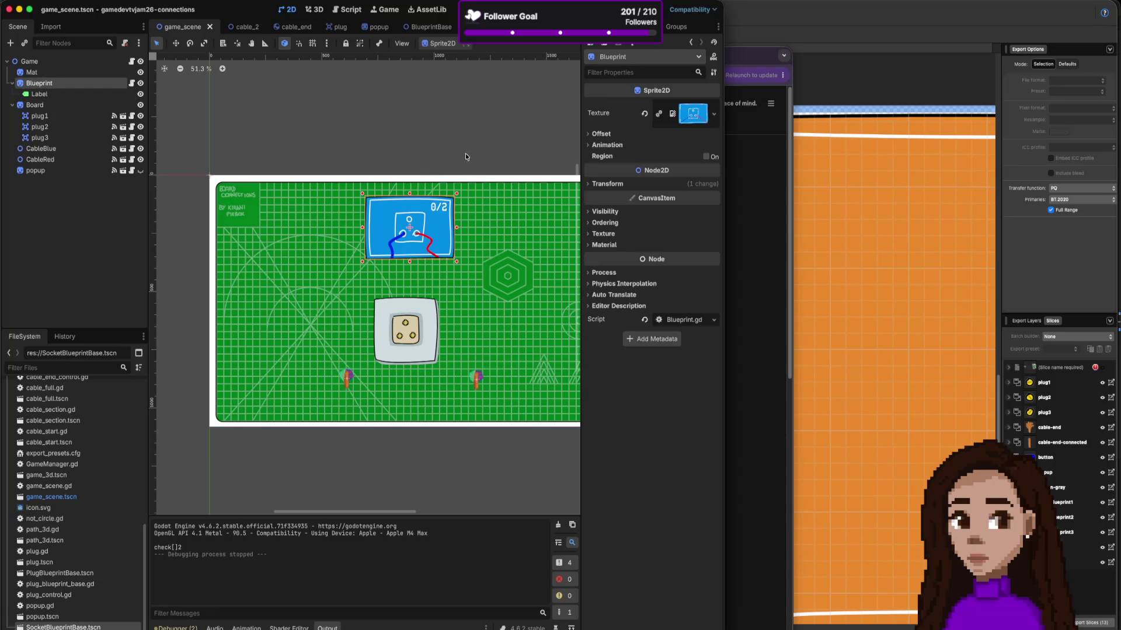
click(419, 27)
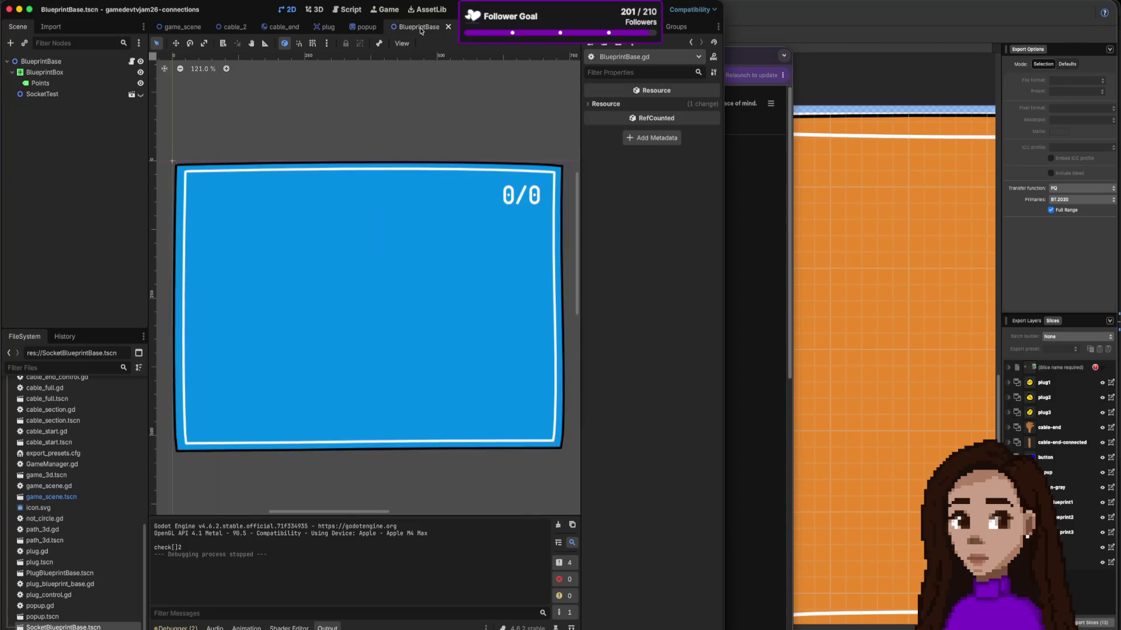
click(178, 27)
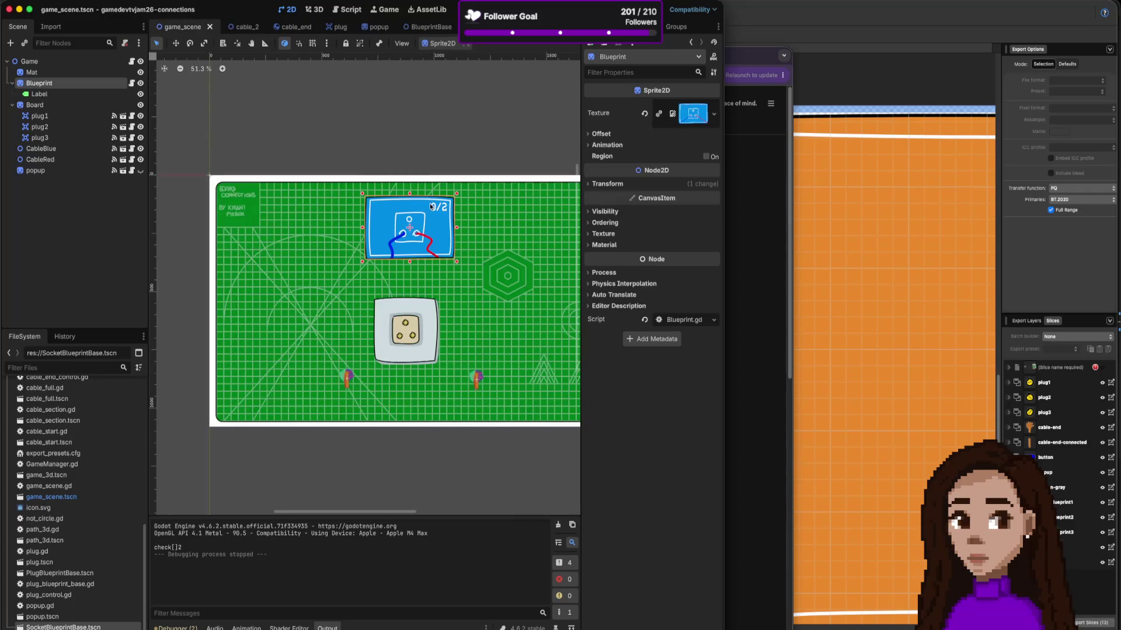
click(419, 27)
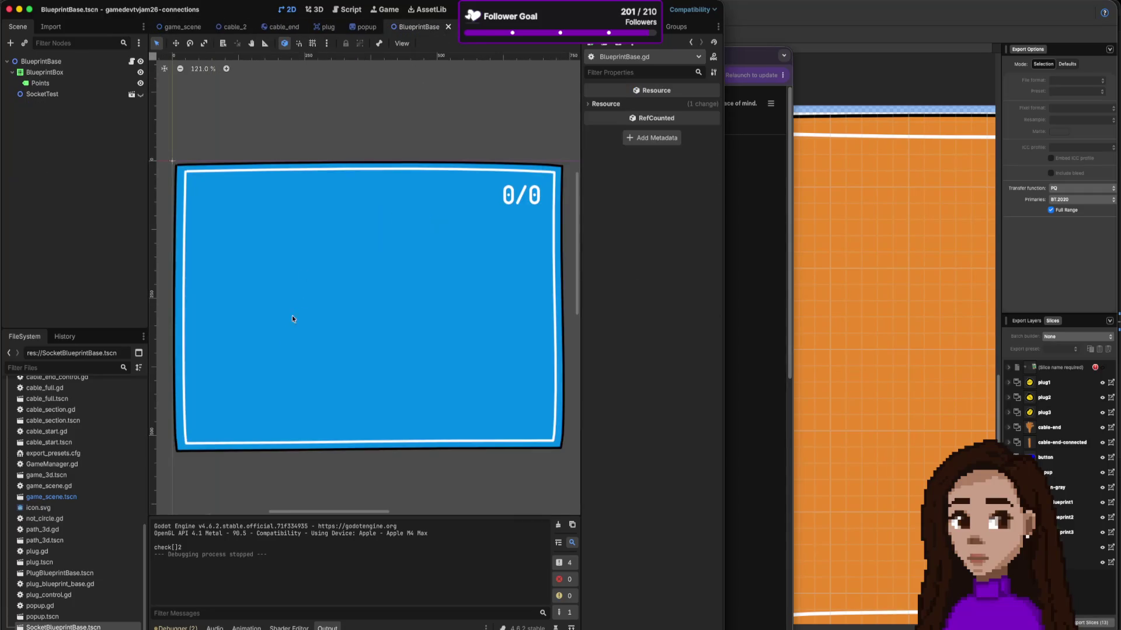
scroll(81, 513, up, 10)
Step: Add blueprint1.png as a sprite at the box's top-left, save, and run the BlueprintBase scene
click(69, 442)
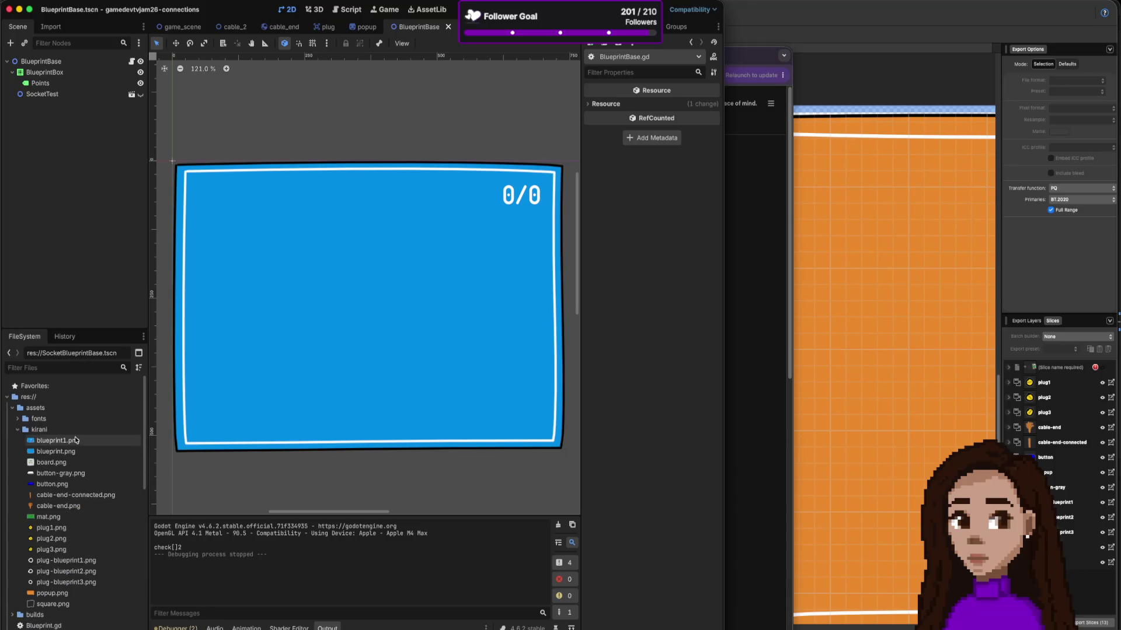
mouse_move(69, 442)
mouse_down()
mouse_move(288, 407)
mouse_move(503, 411)
mouse_move(488, 407)
mouse_up()
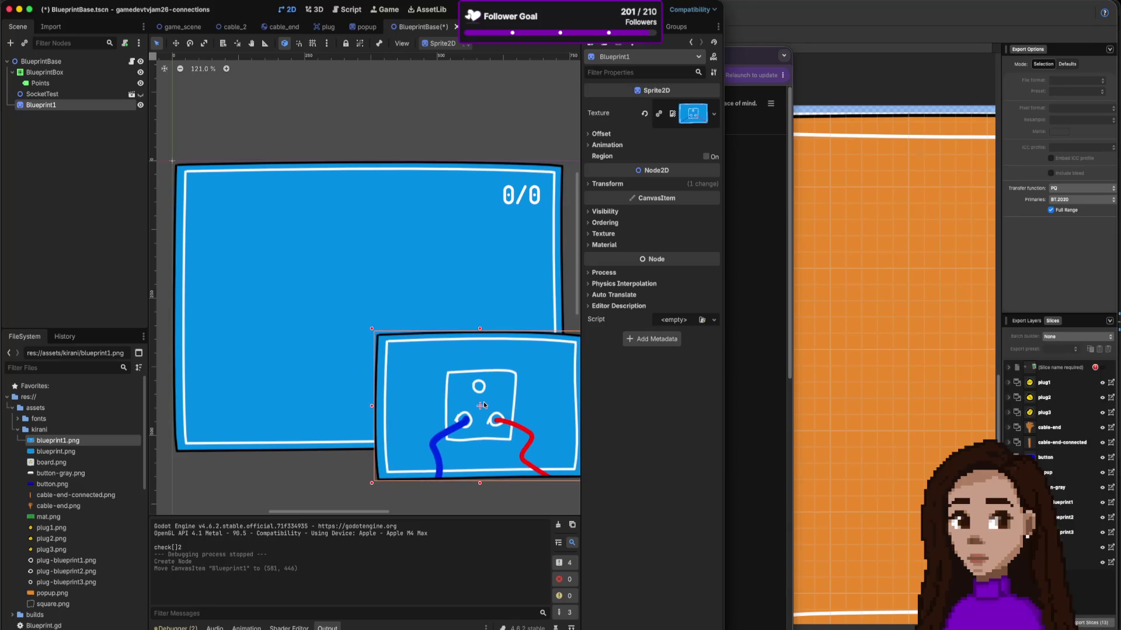
mouse_move(482, 405)
mouse_down()
mouse_move(228, 215)
mouse_move(232, 226)
mouse_up()
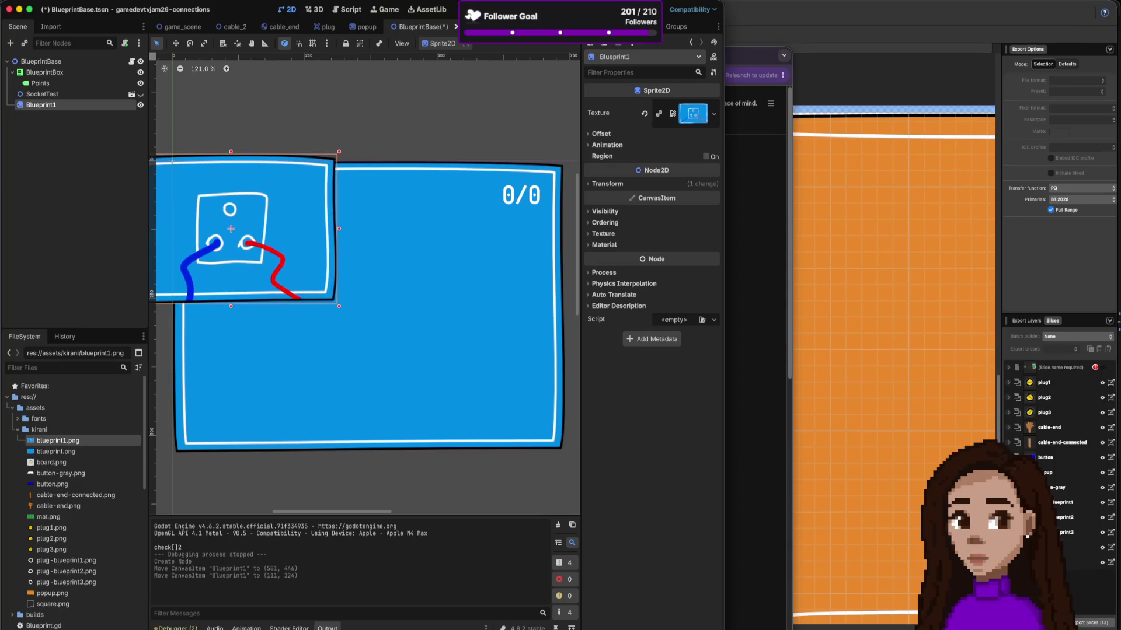
key(super+b)
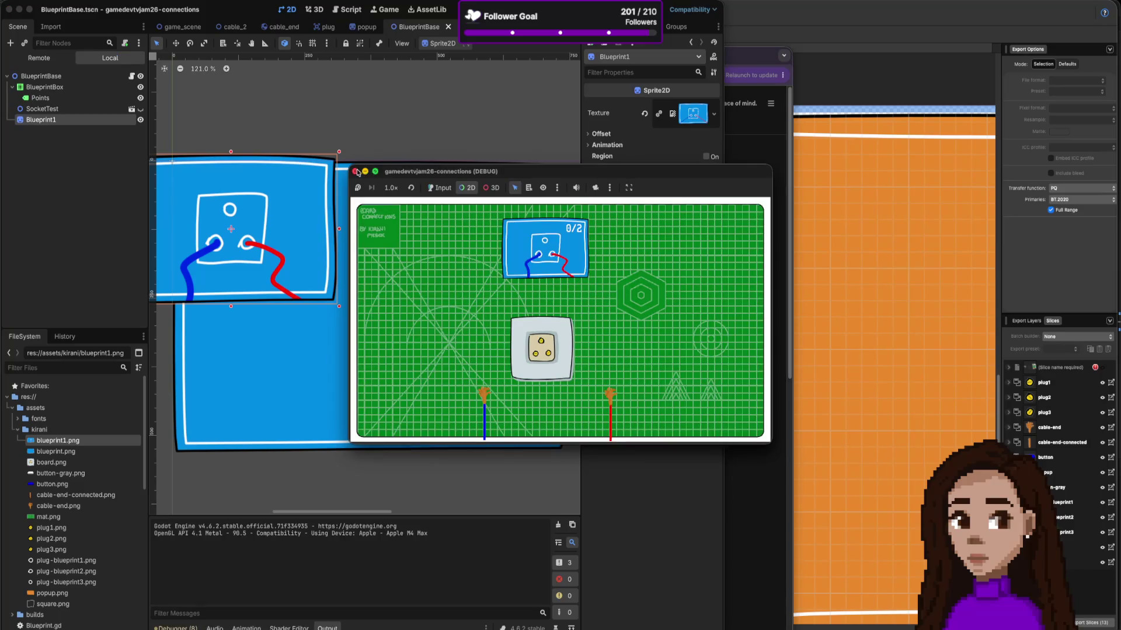
click(355, 171)
key(super+r)
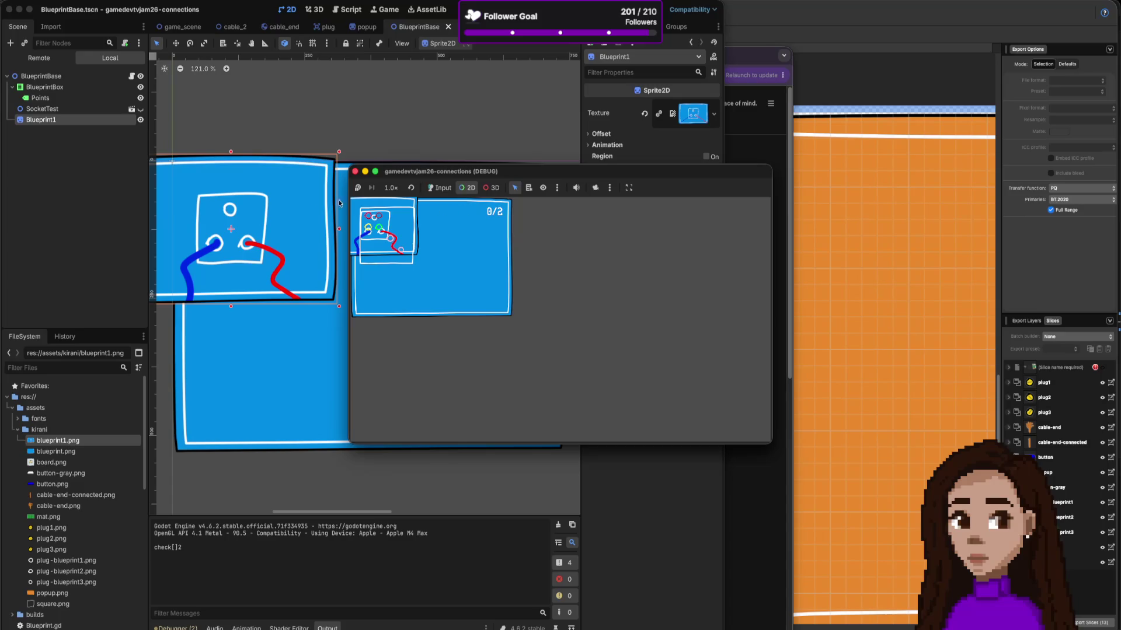
Step: Nudge the Blueprint1 sprite about 15 px down, then 33 px up, rerunning after each move
click(272, 196)
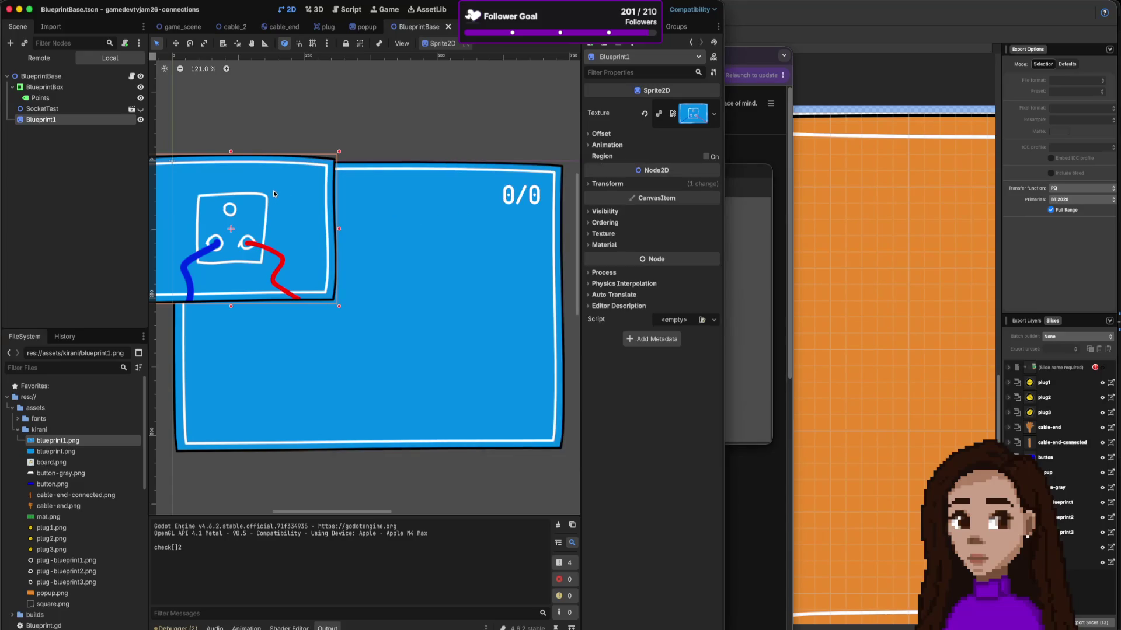
drag(273, 190, 273, 200)
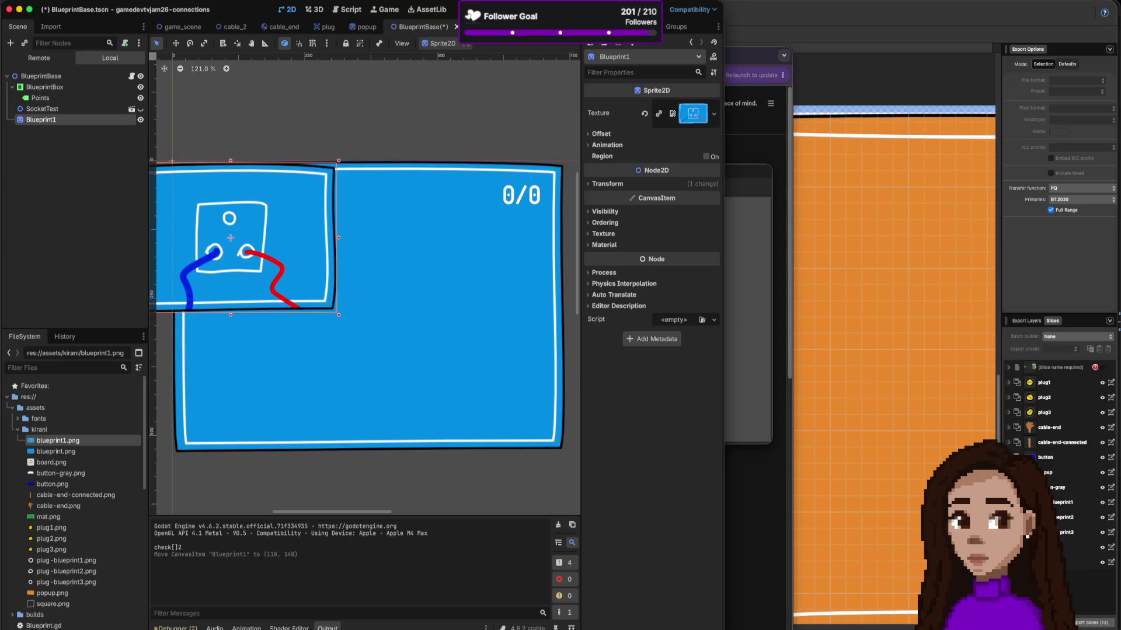
key(super+b)
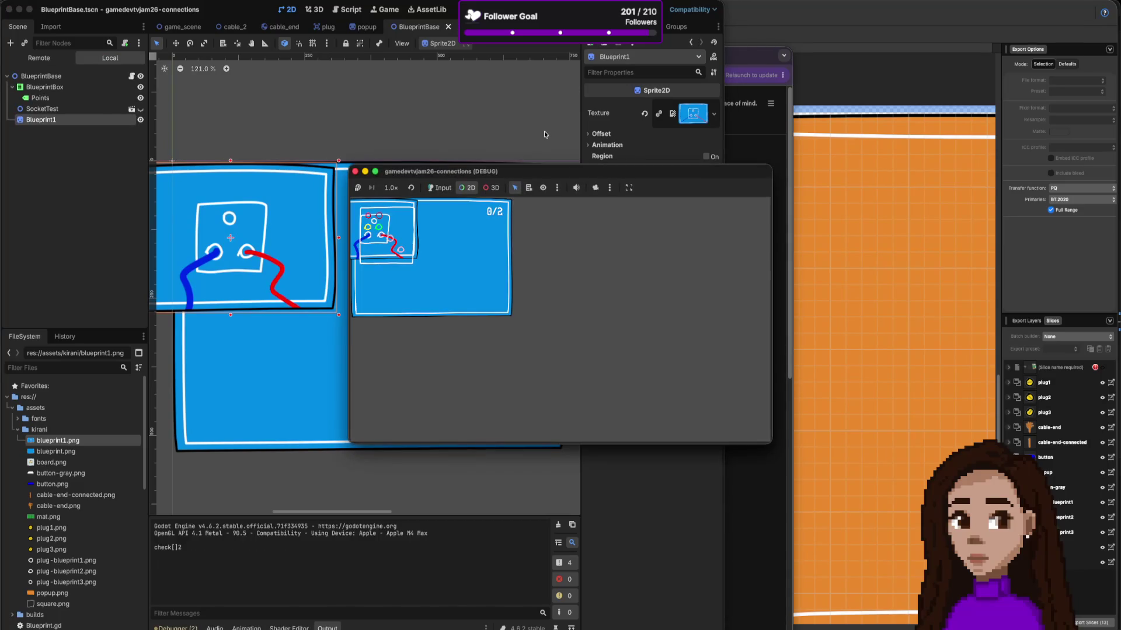
click(259, 207)
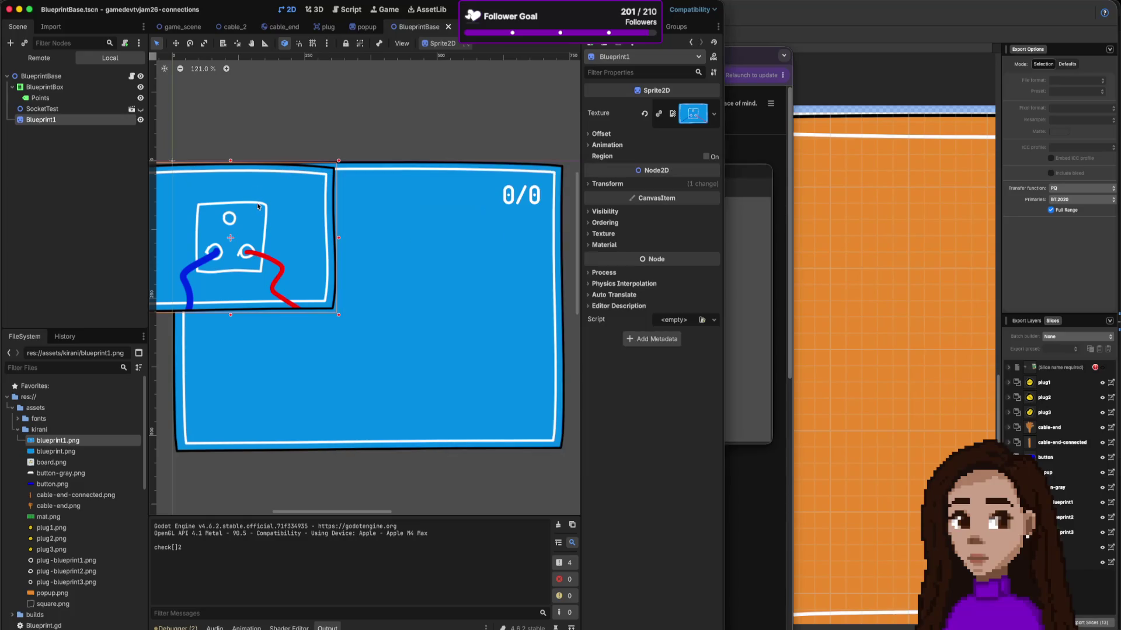
drag(265, 237, 264, 217)
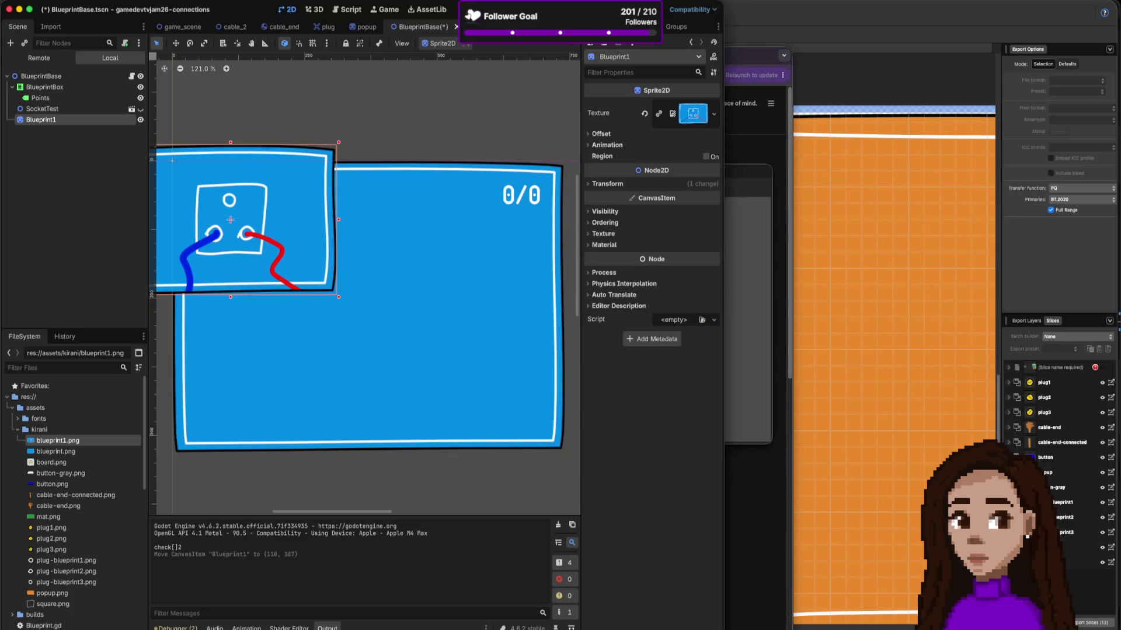
key(super+b)
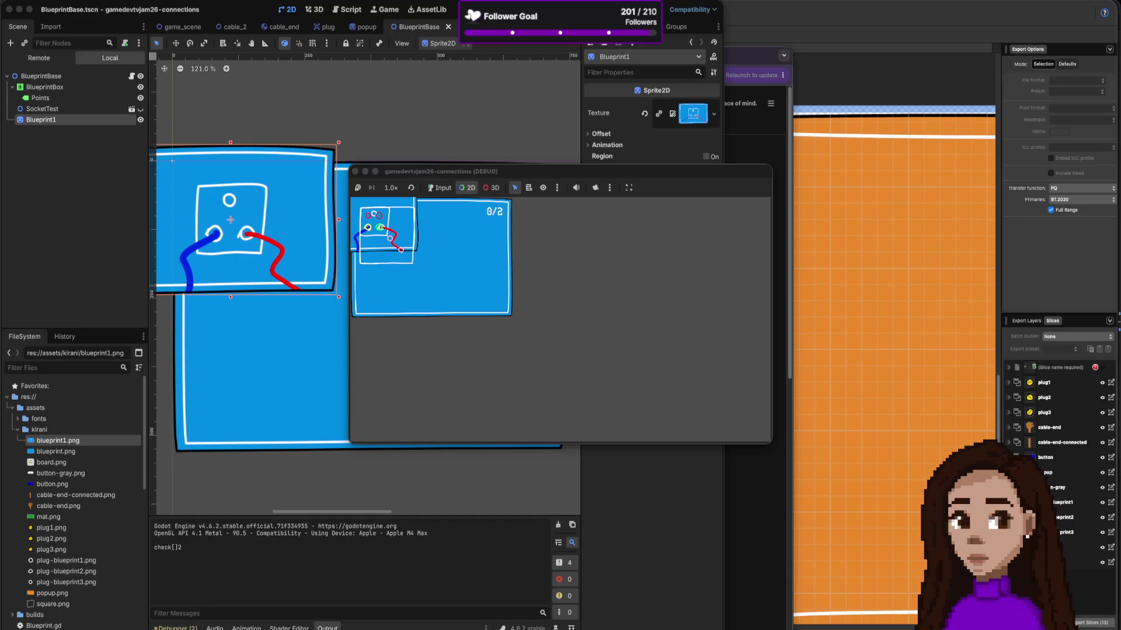
Step: Return to the r/godot thread about autosizing a NinePatchRect to its contents
key(super+Tab)
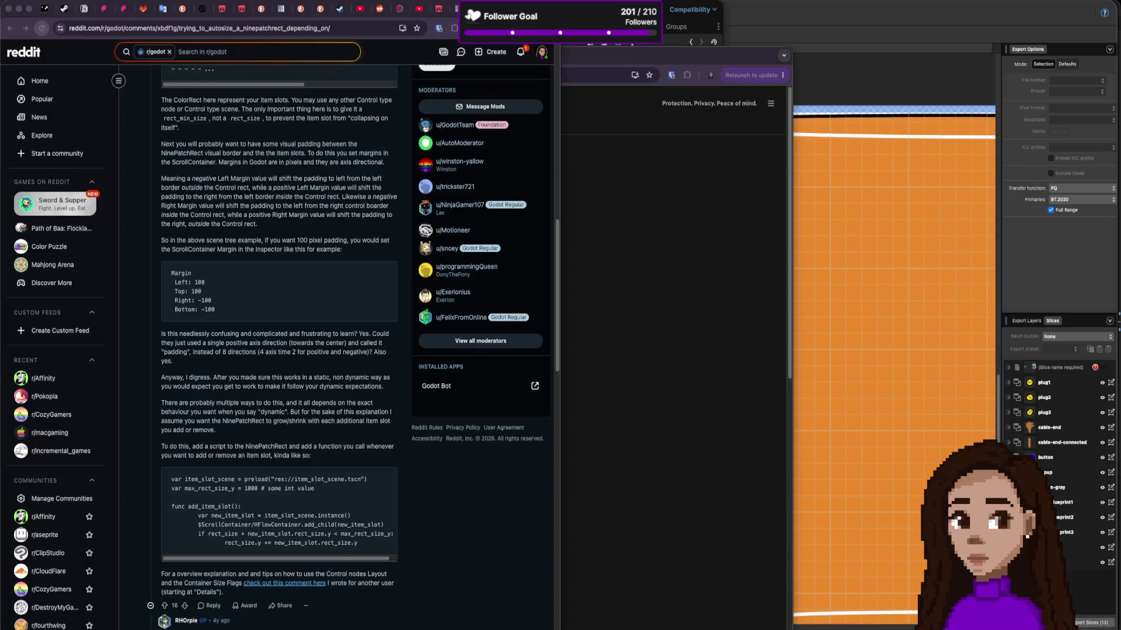